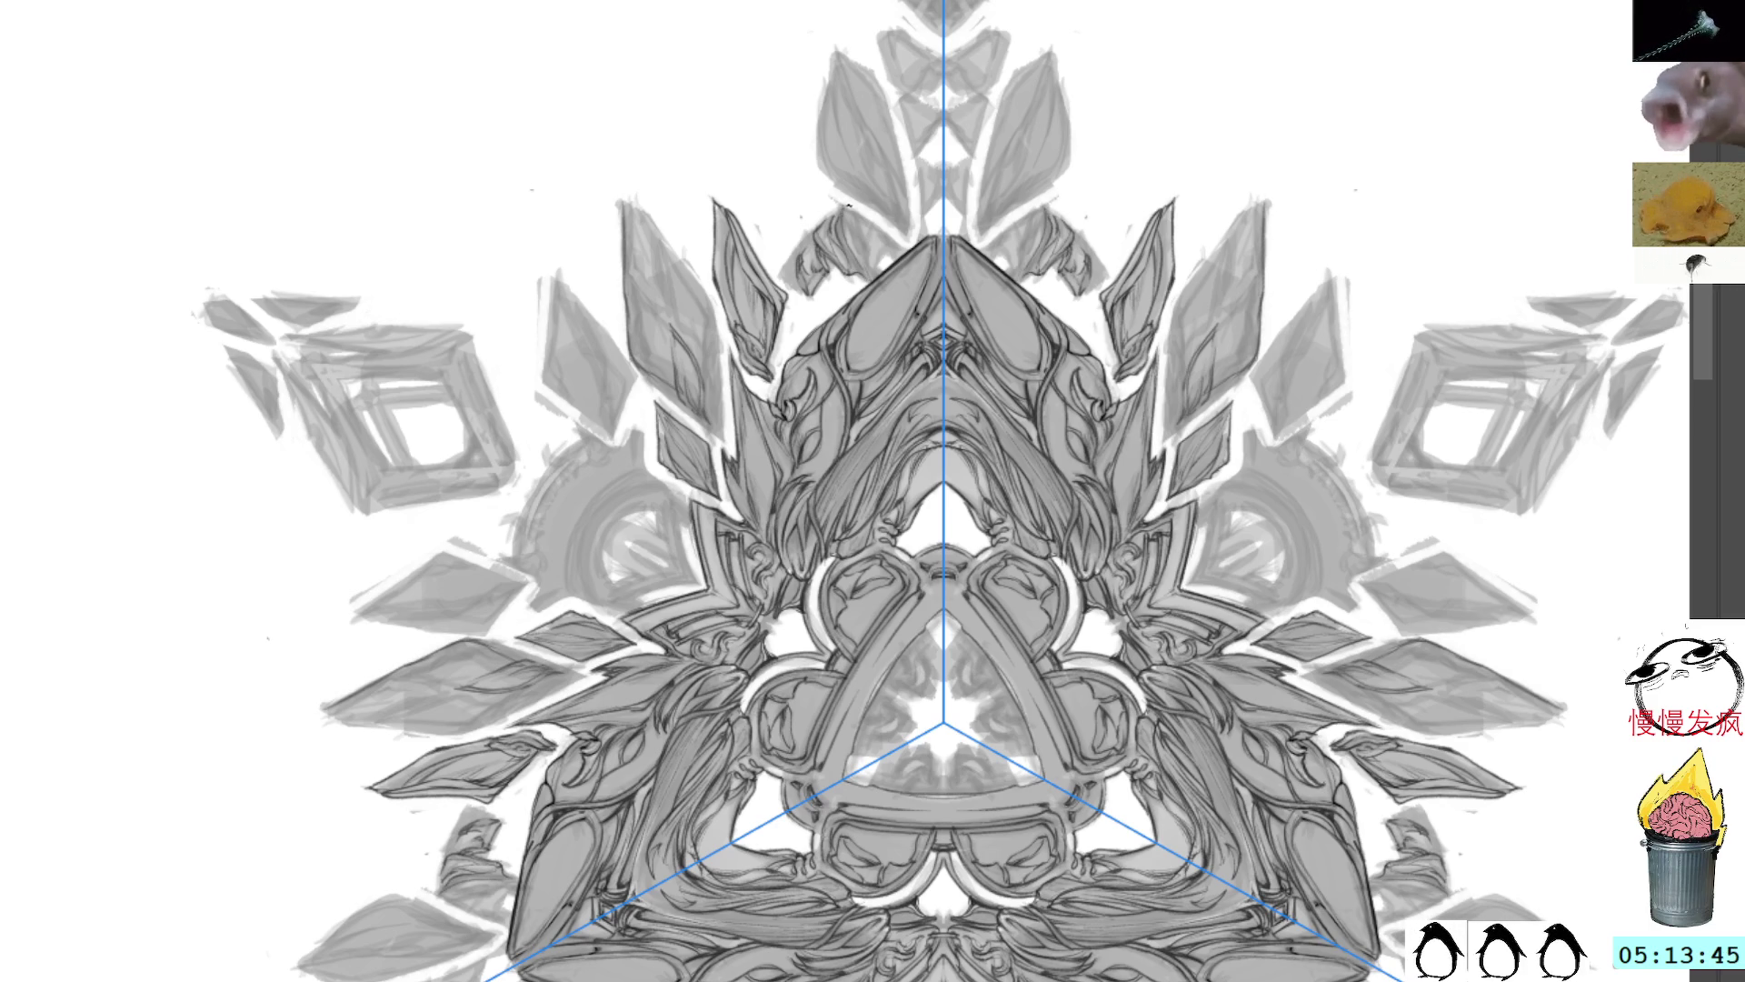
Step: Ink short mirrored detail strokes on the upper crystal shards, undoing one and adding faint marks
left_click_drag(847, 203, 852, 231)
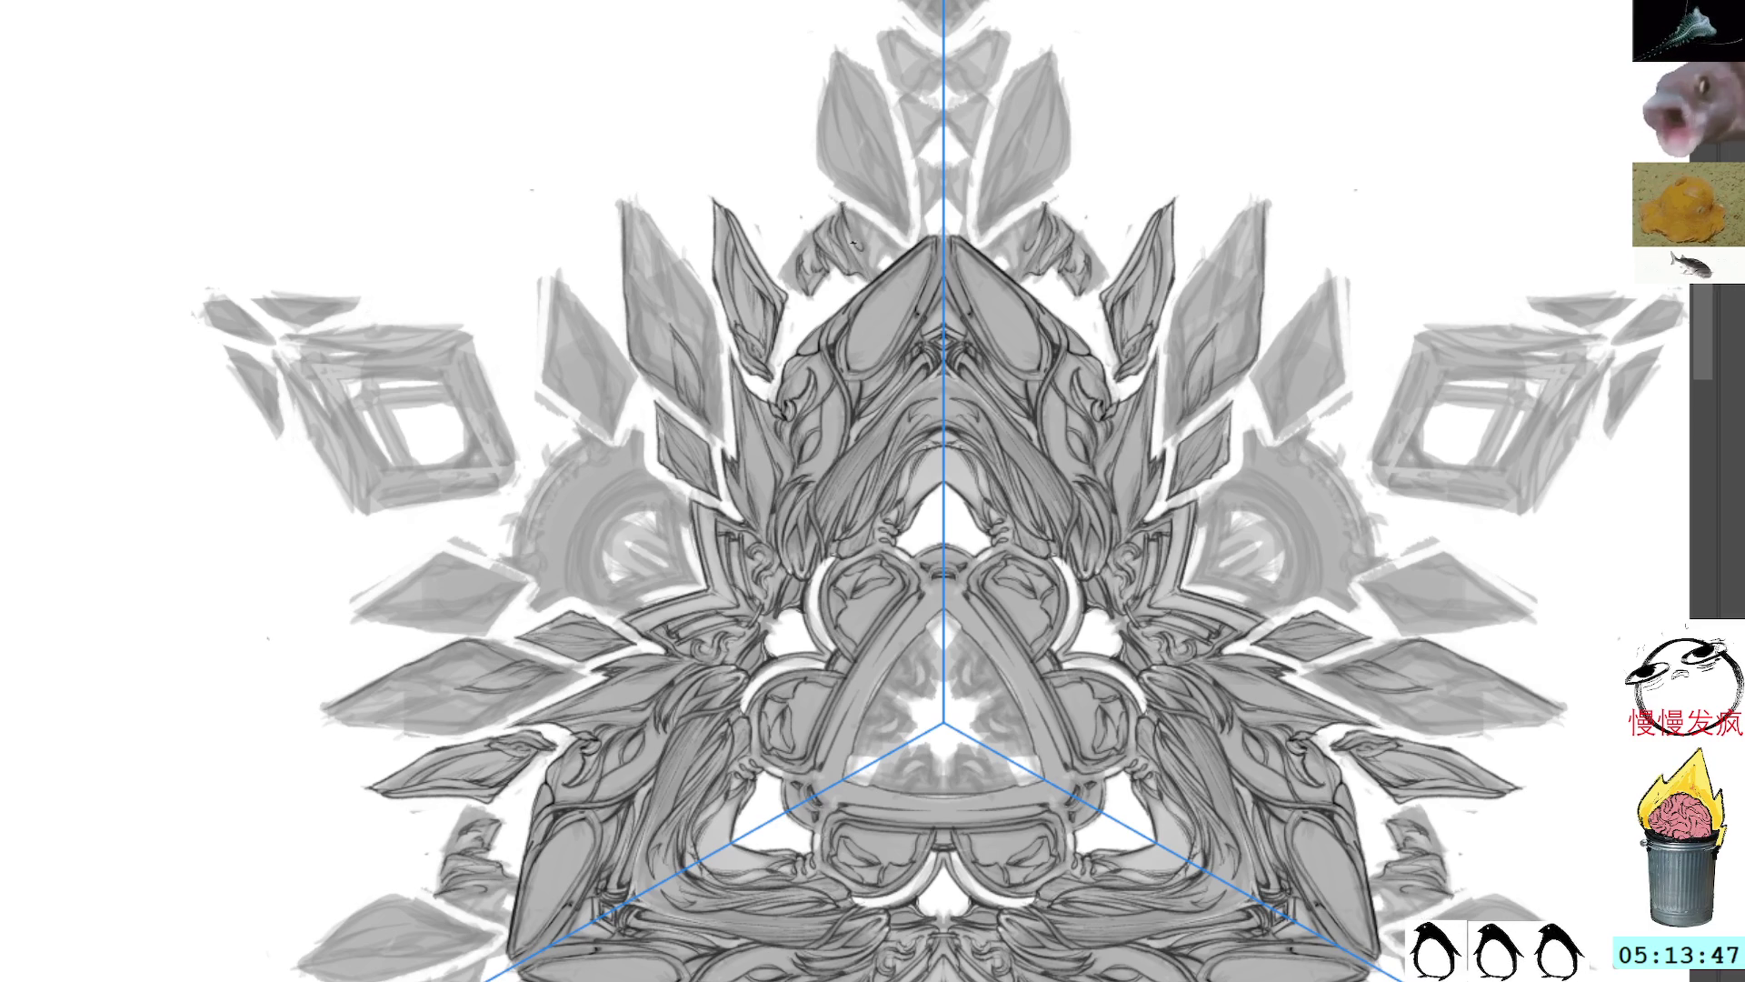
left_click_drag(845, 203, 859, 227)
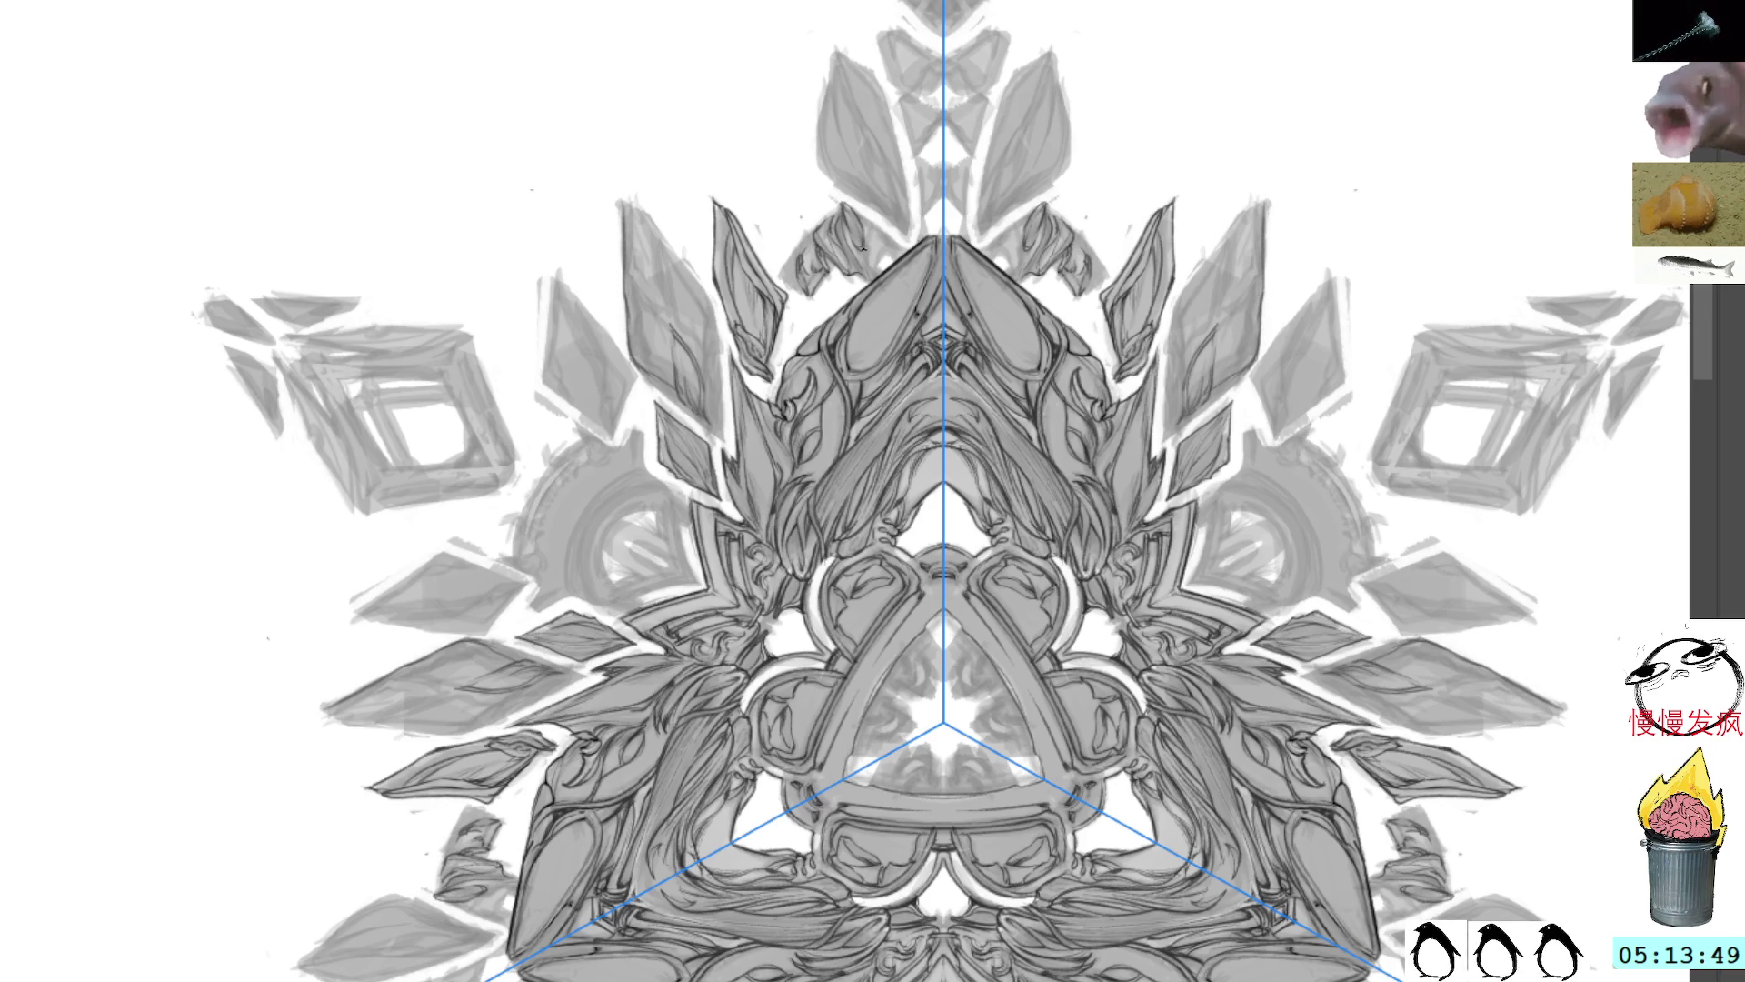
key("ctrl+z")
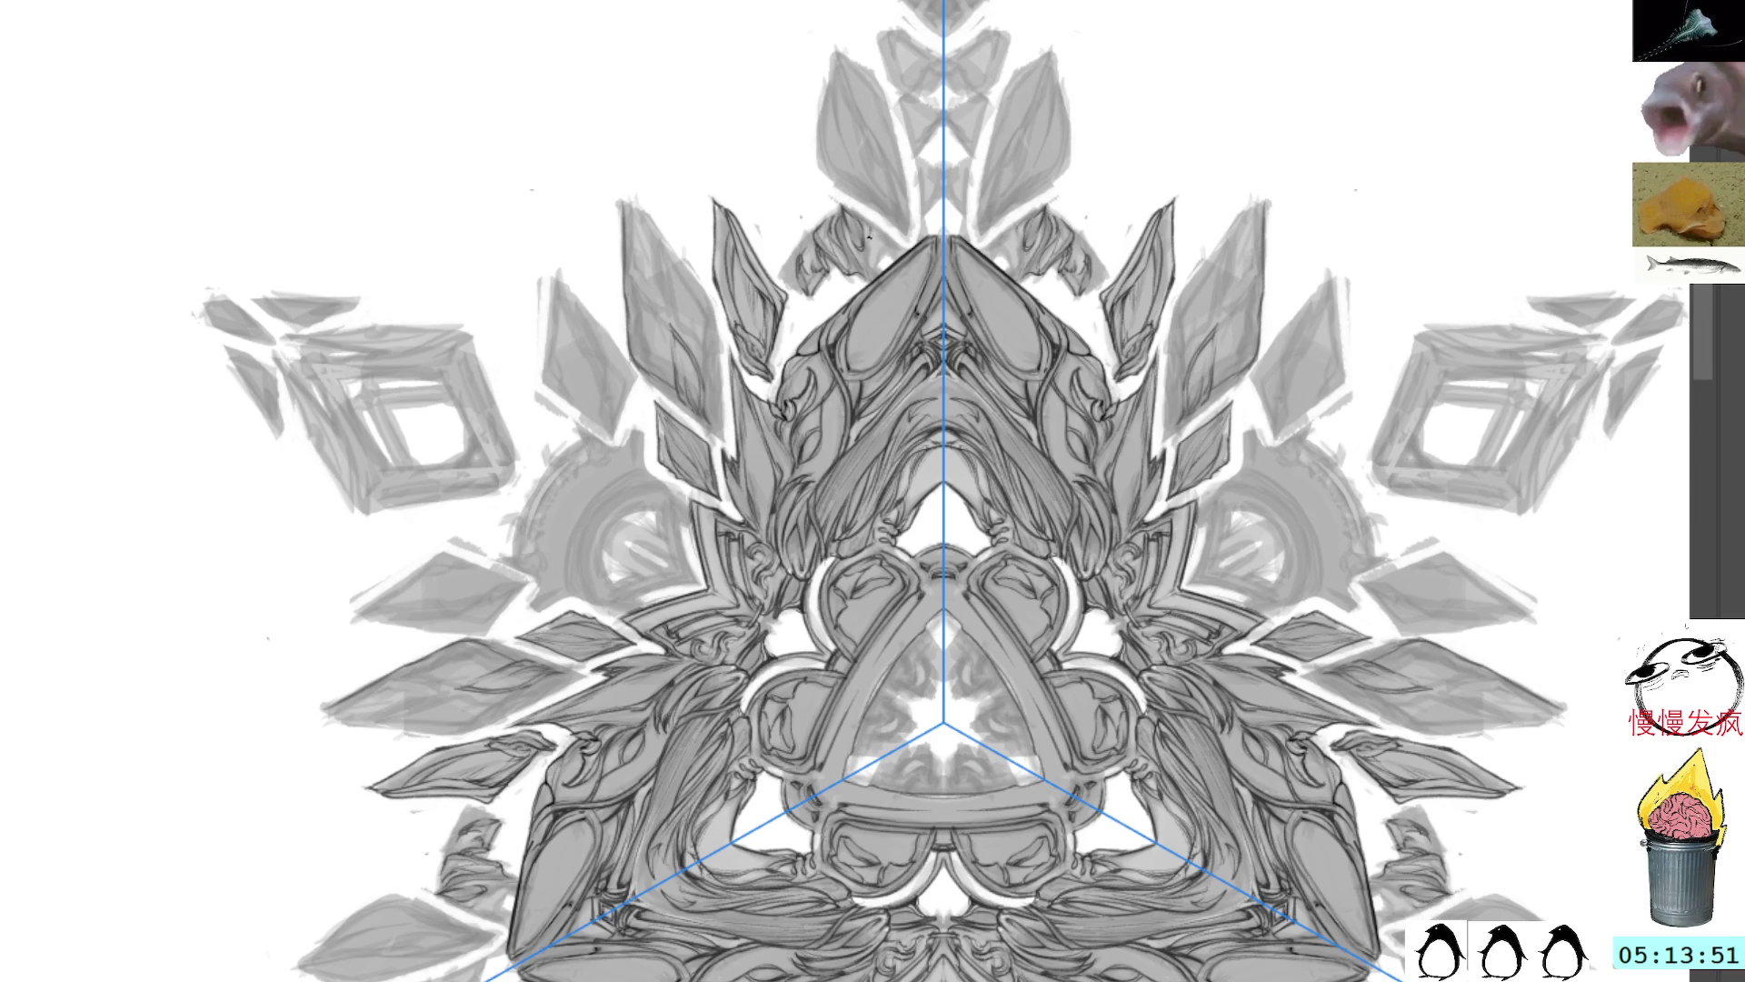
left_click_drag(872, 241, 876, 273)
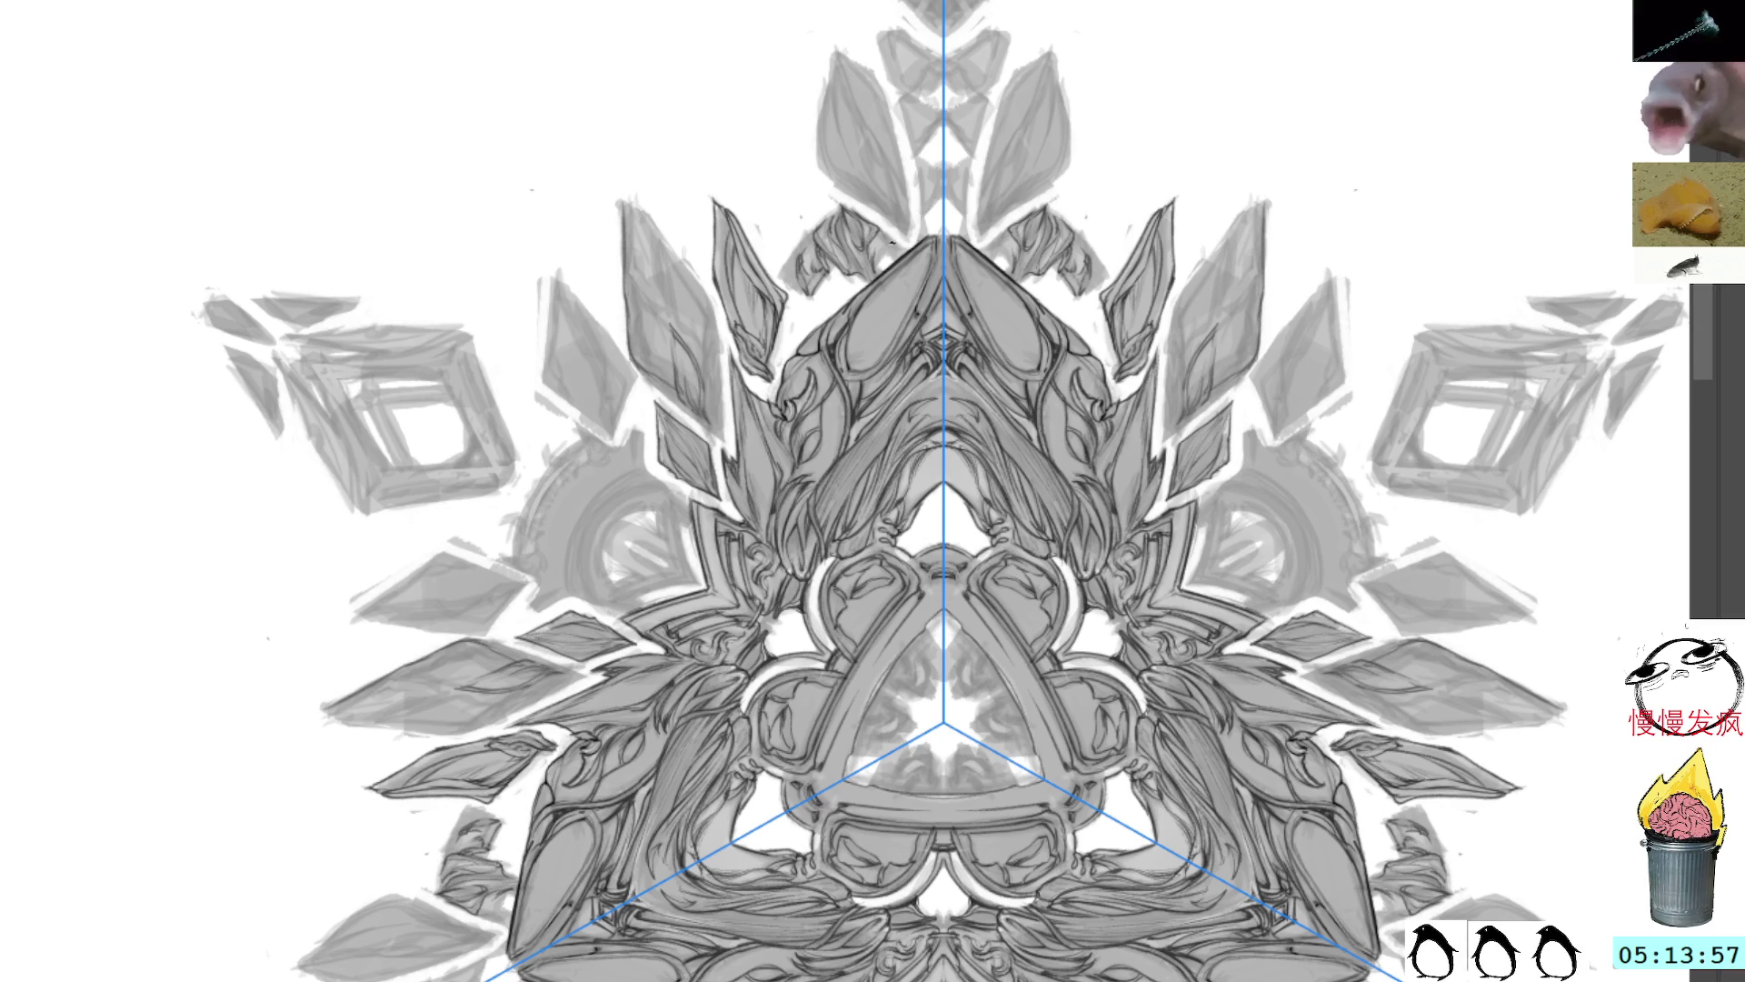
mouse_move(884, 240)
left_mouse_down()
mouse_move(900, 253)
mouse_move(886, 278)
left_mouse_up()
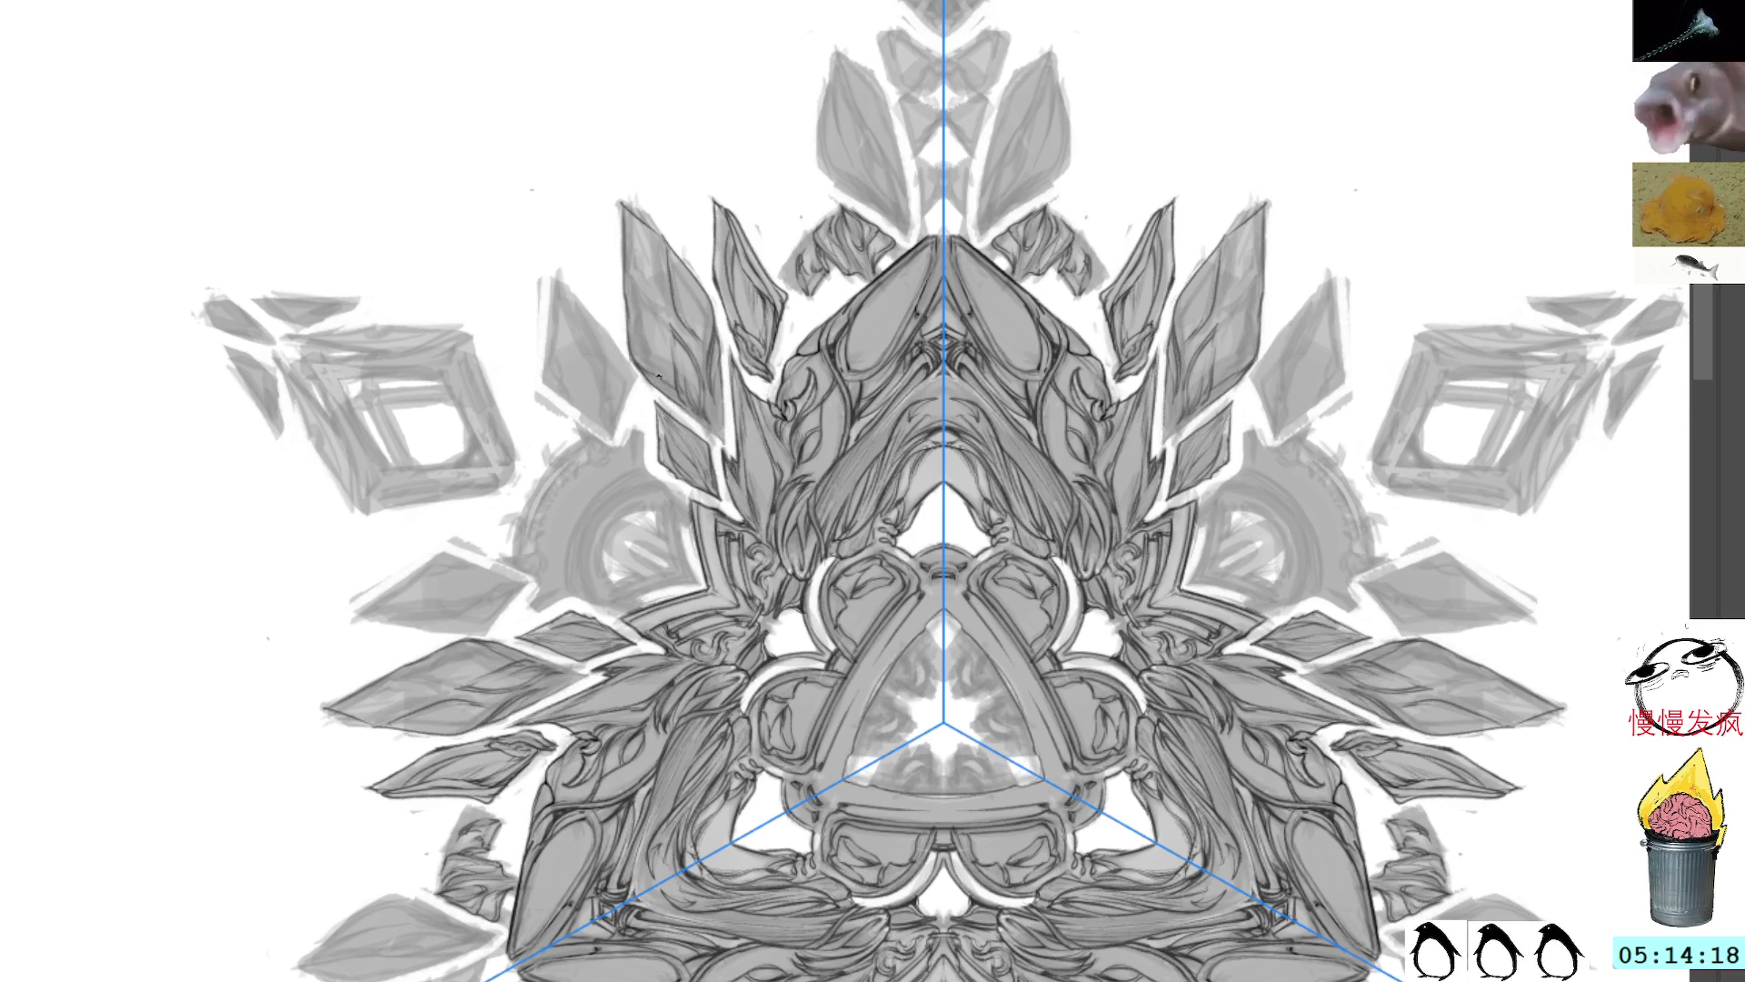
Step: Draw dark mirrored facet lines inside the tall upper-left leaf shards
left_click_drag(680, 389, 724, 442)
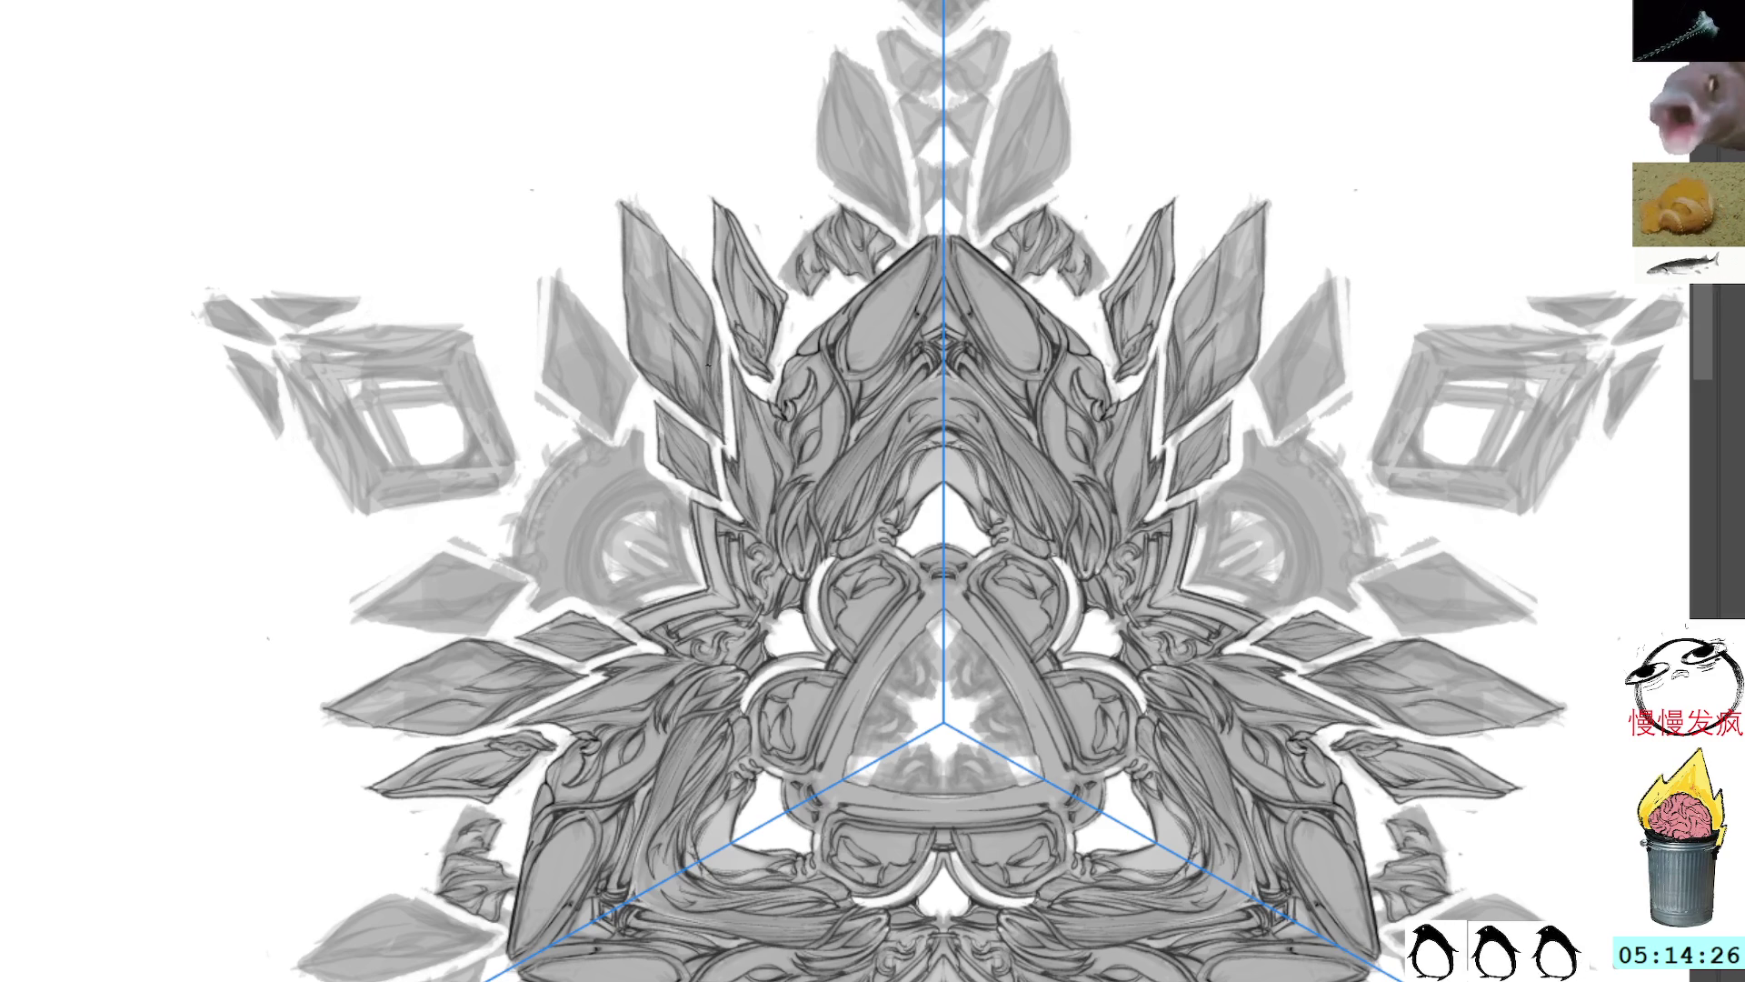
left_click_drag(705, 376, 700, 285)
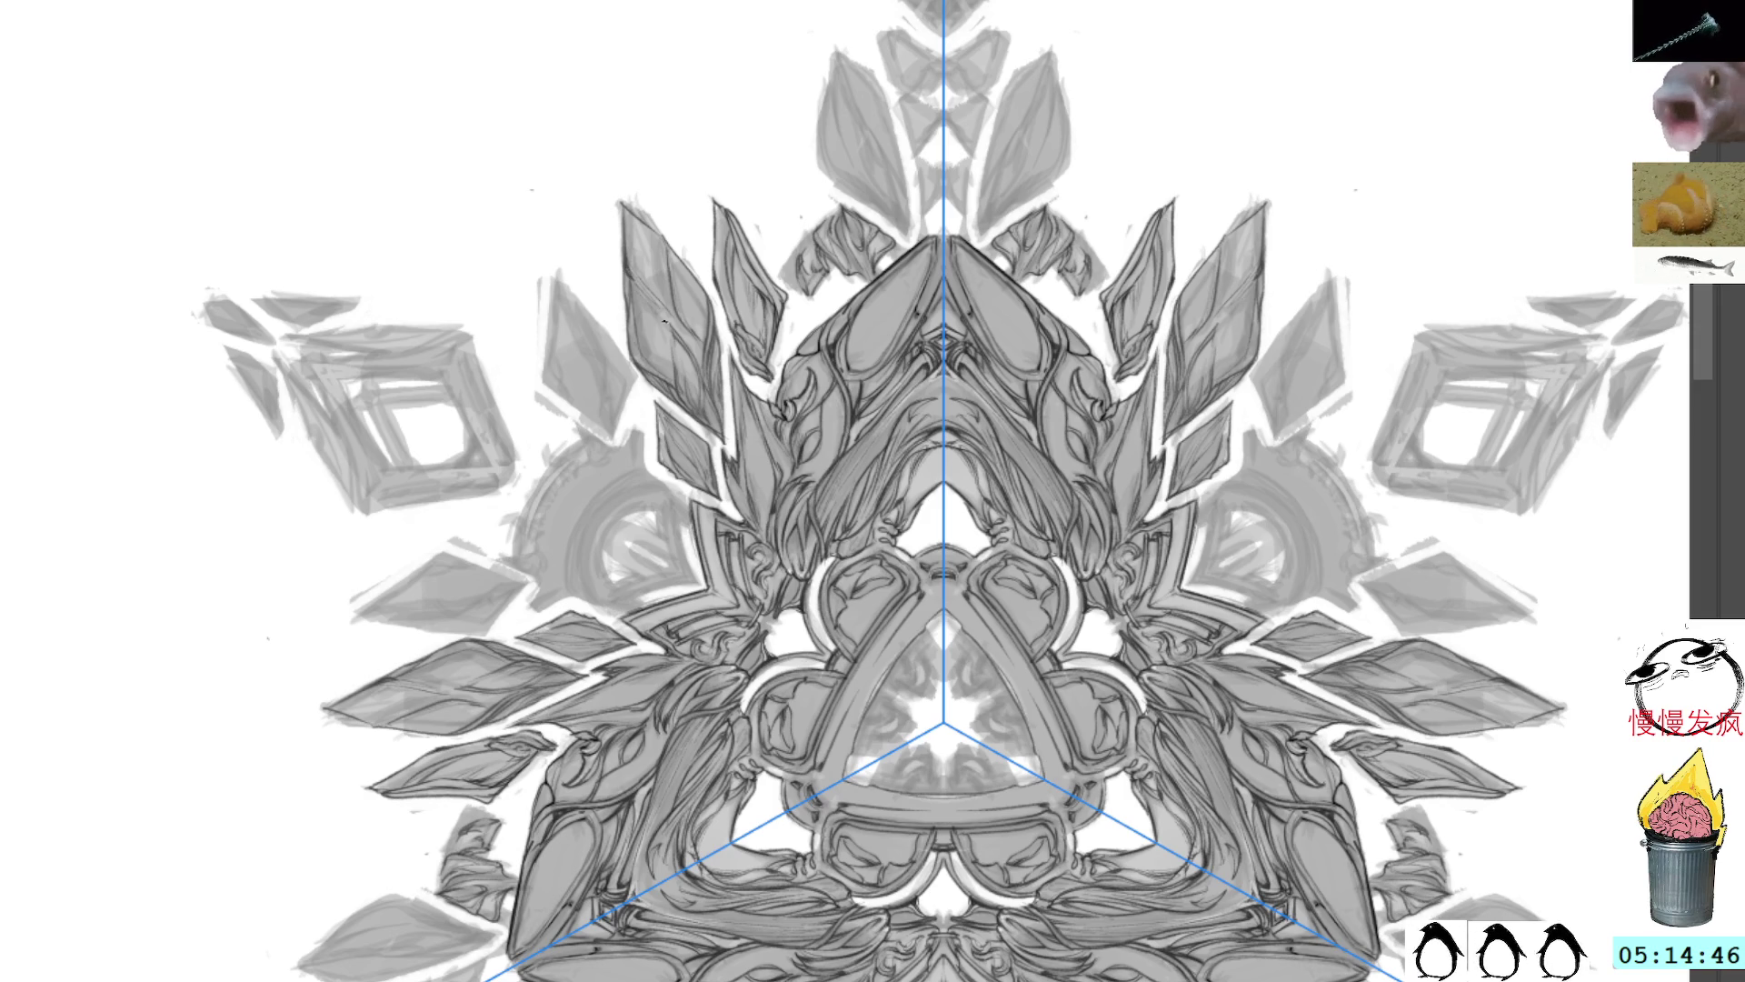
mouse_move(630, 278)
left_mouse_down()
mouse_move(691, 359)
mouse_move(667, 335)
left_mouse_up()
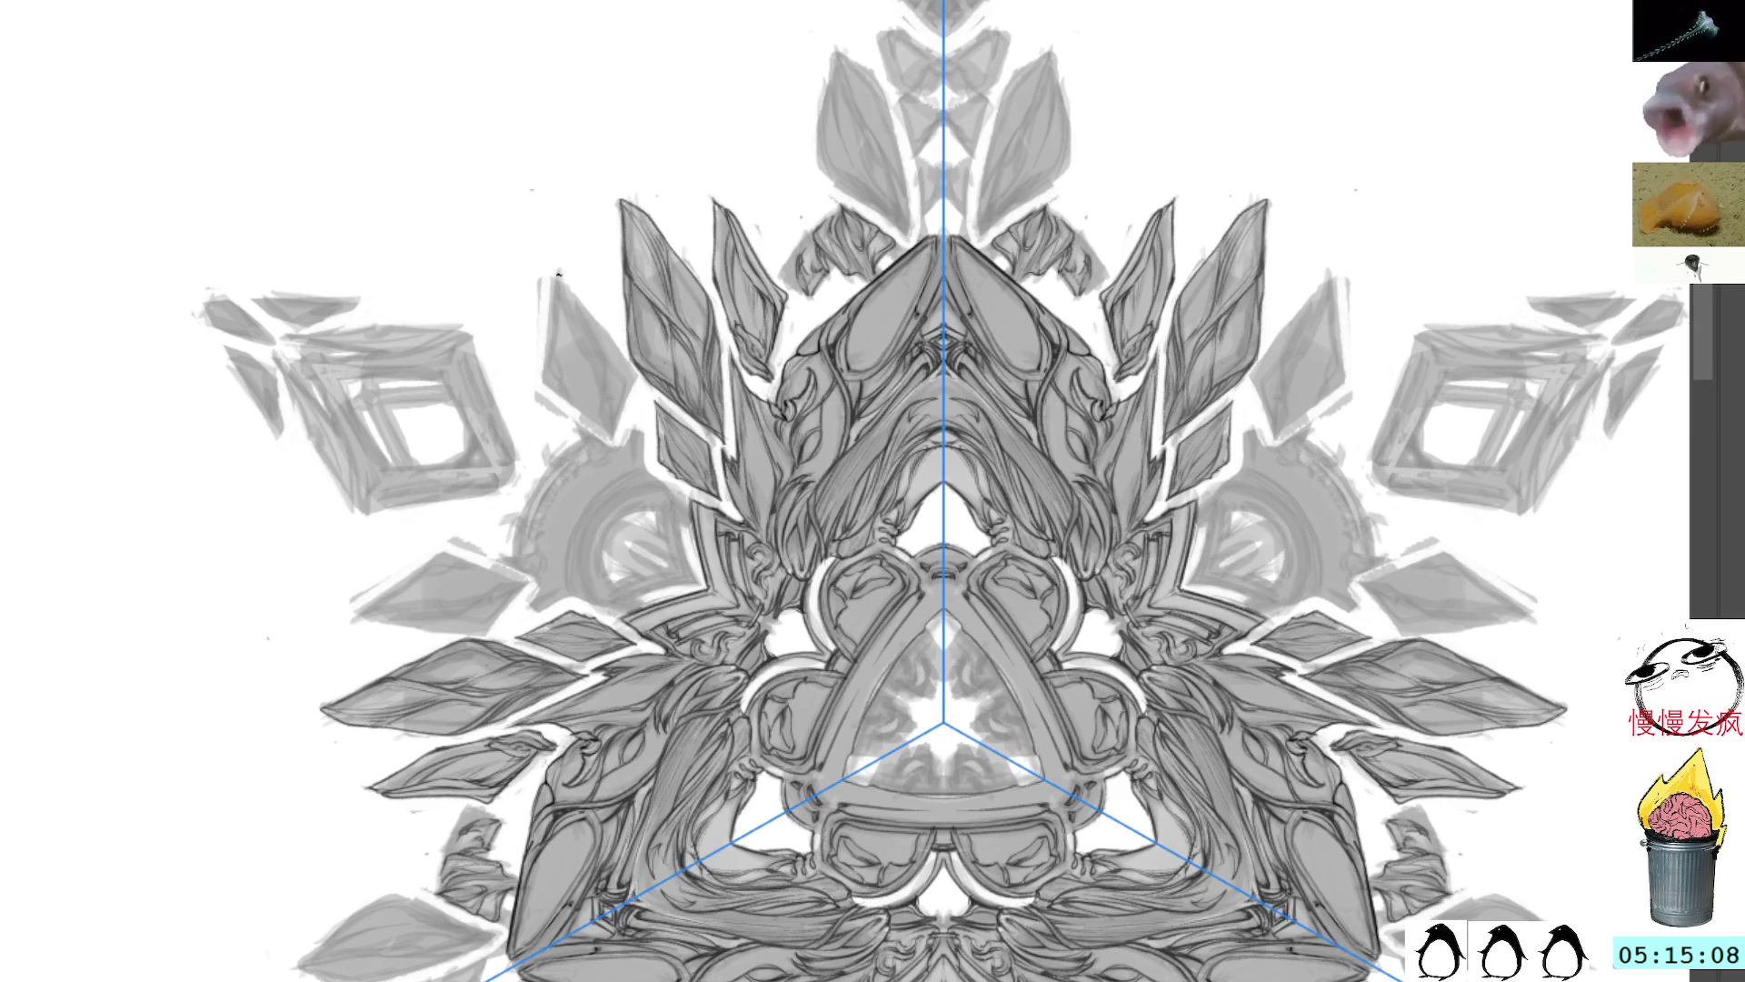
Step: Outline and hatch the outer upper-left shard's edge with dark mirrored strokes
left_click_drag(549, 344, 559, 391)
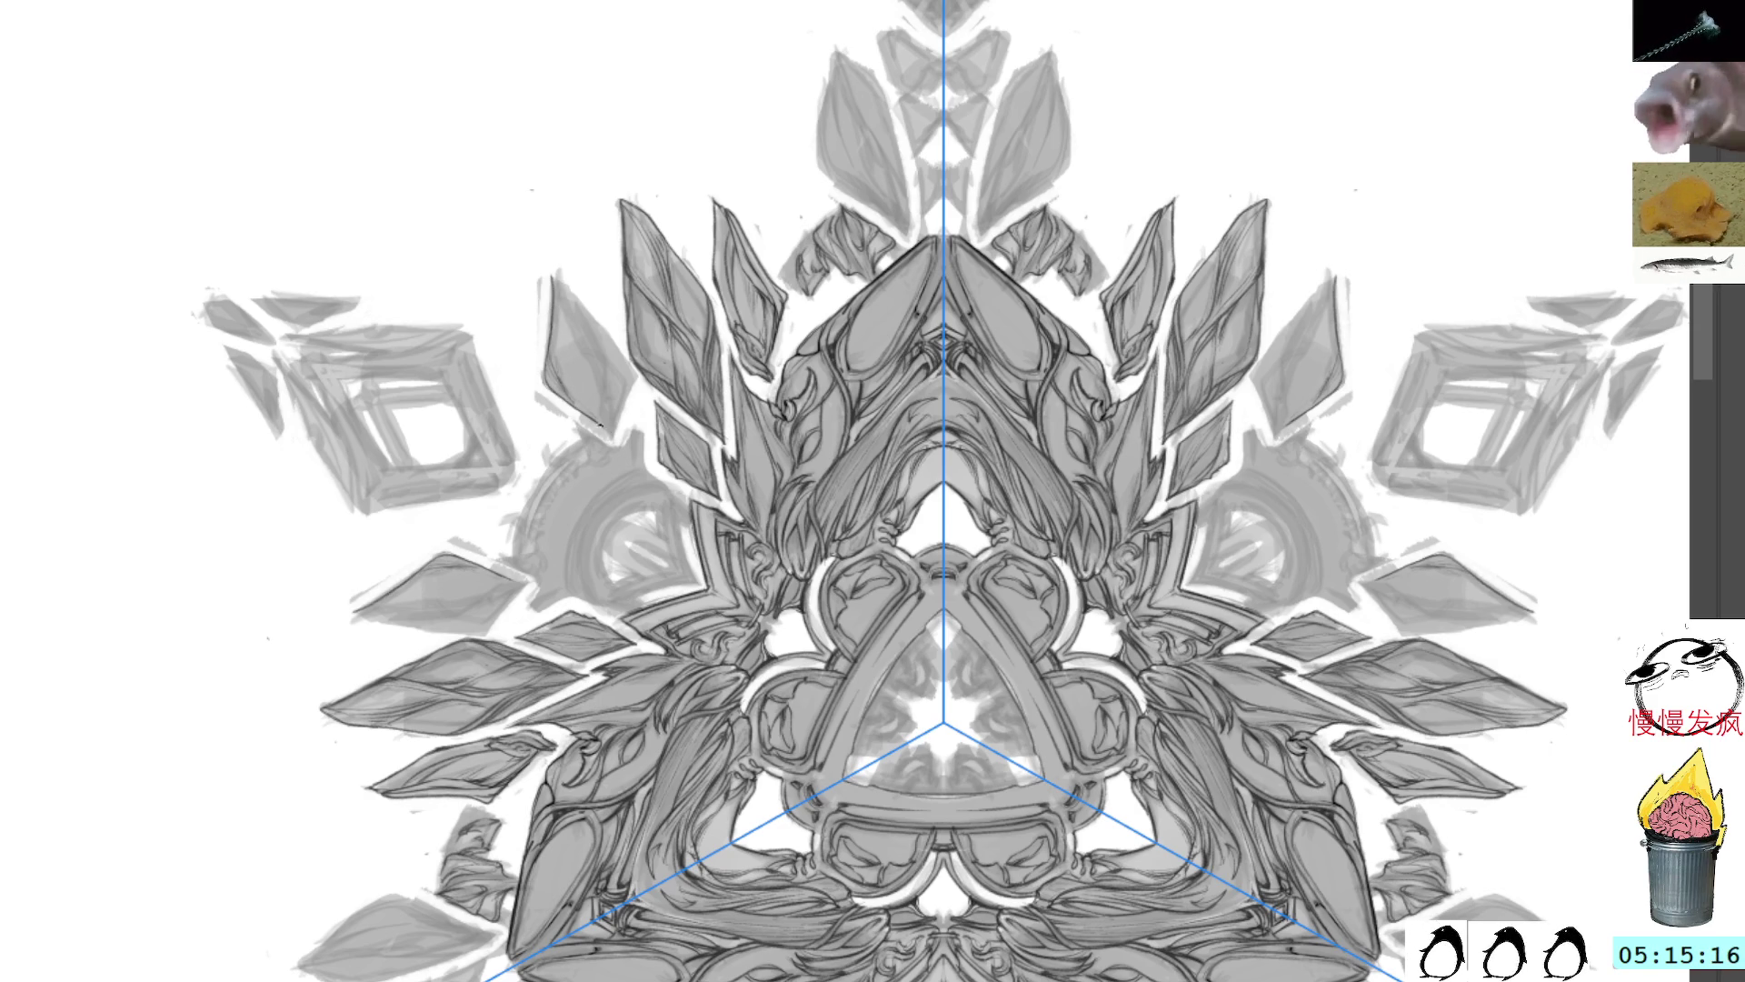
left_click_drag(554, 277, 600, 411)
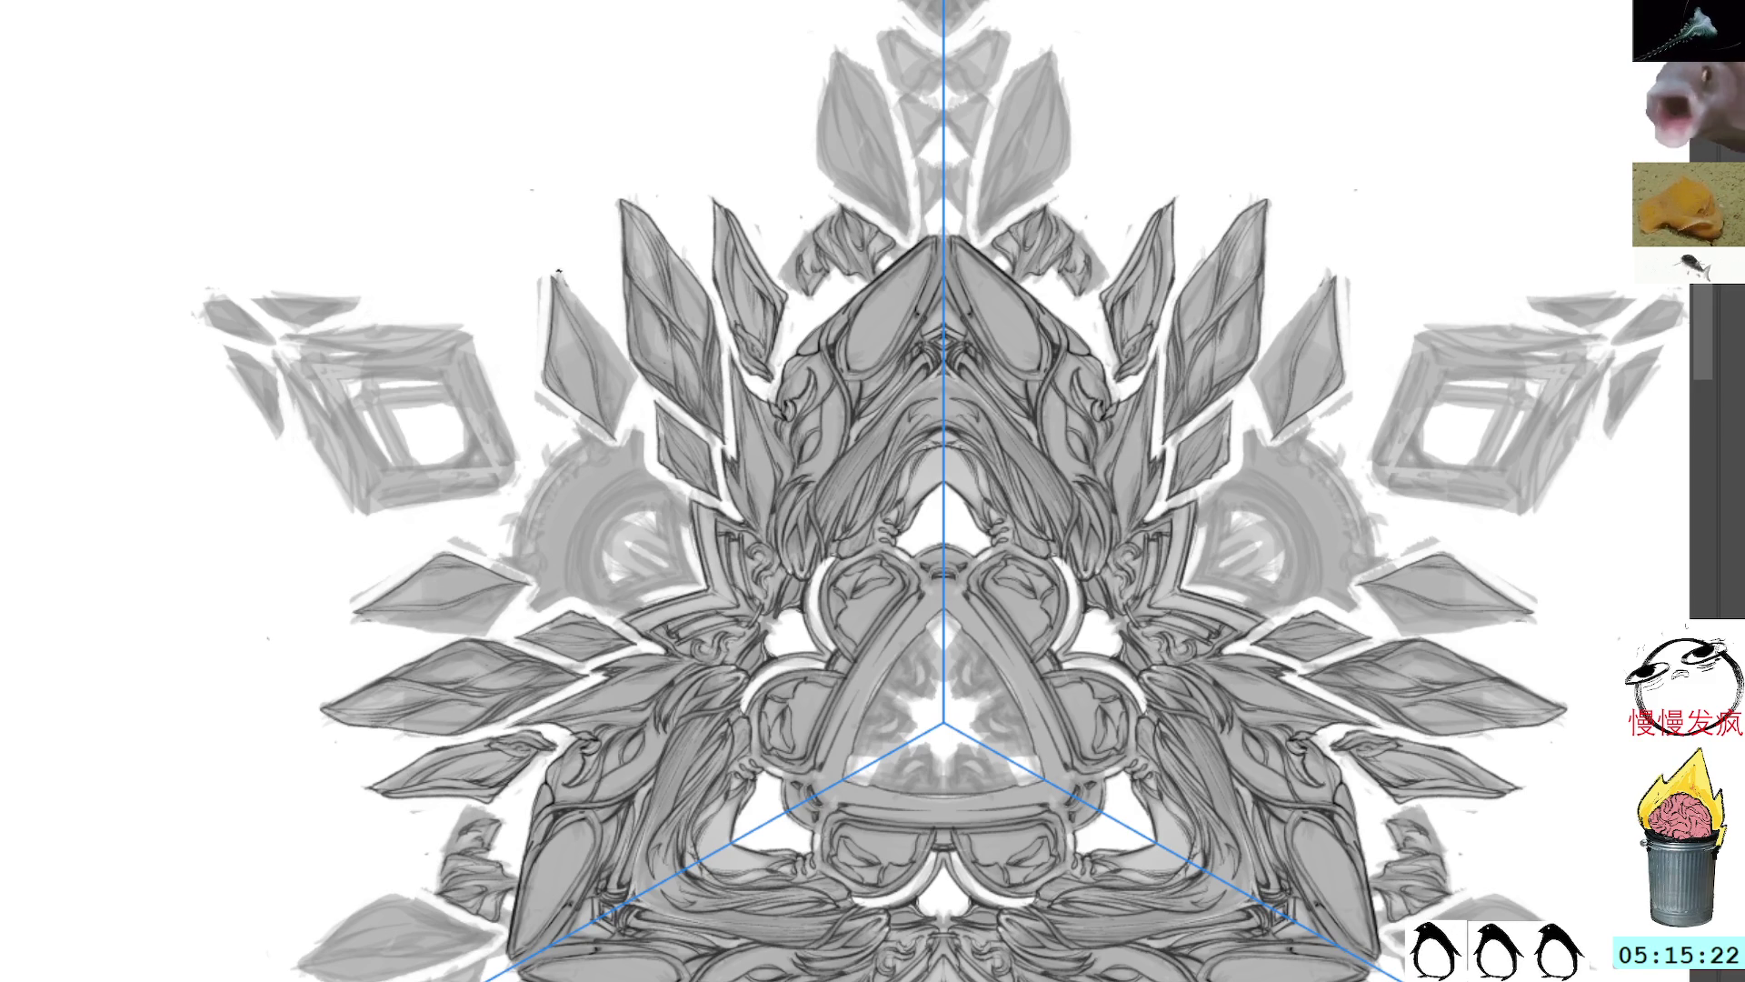
mouse_move(556, 272)
left_mouse_down()
mouse_move(585, 298)
mouse_move(604, 385)
left_mouse_up()
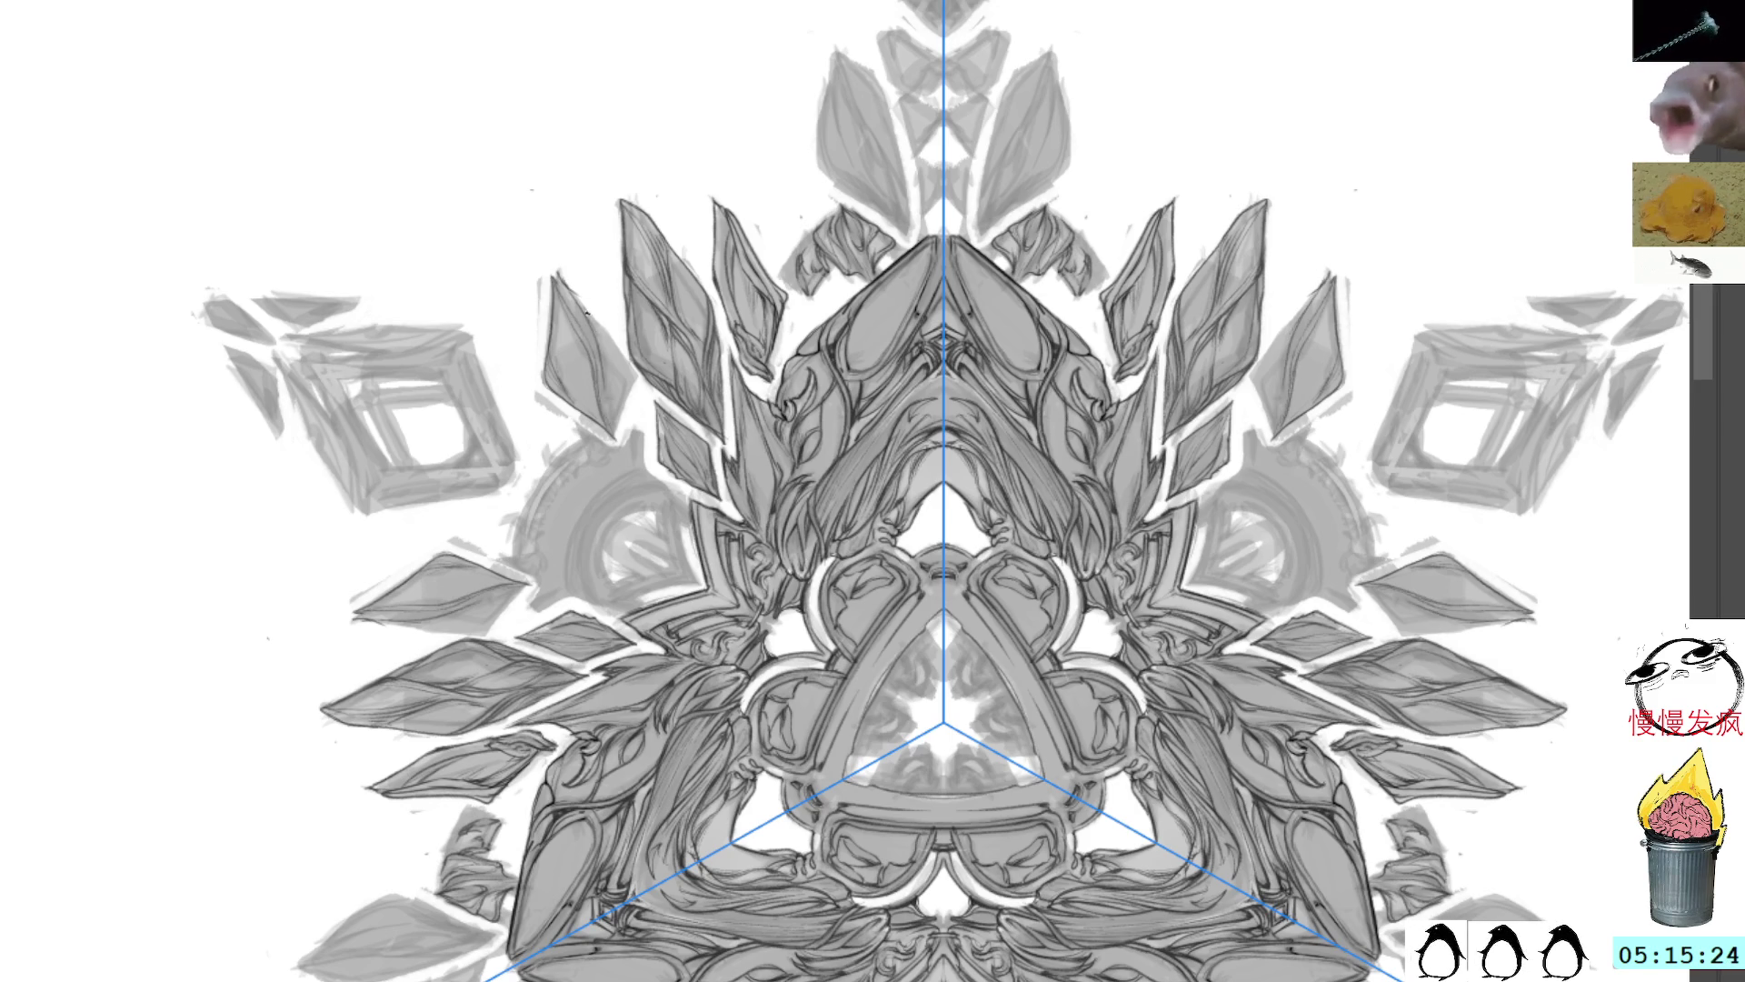
left_click_drag(587, 309, 607, 409)
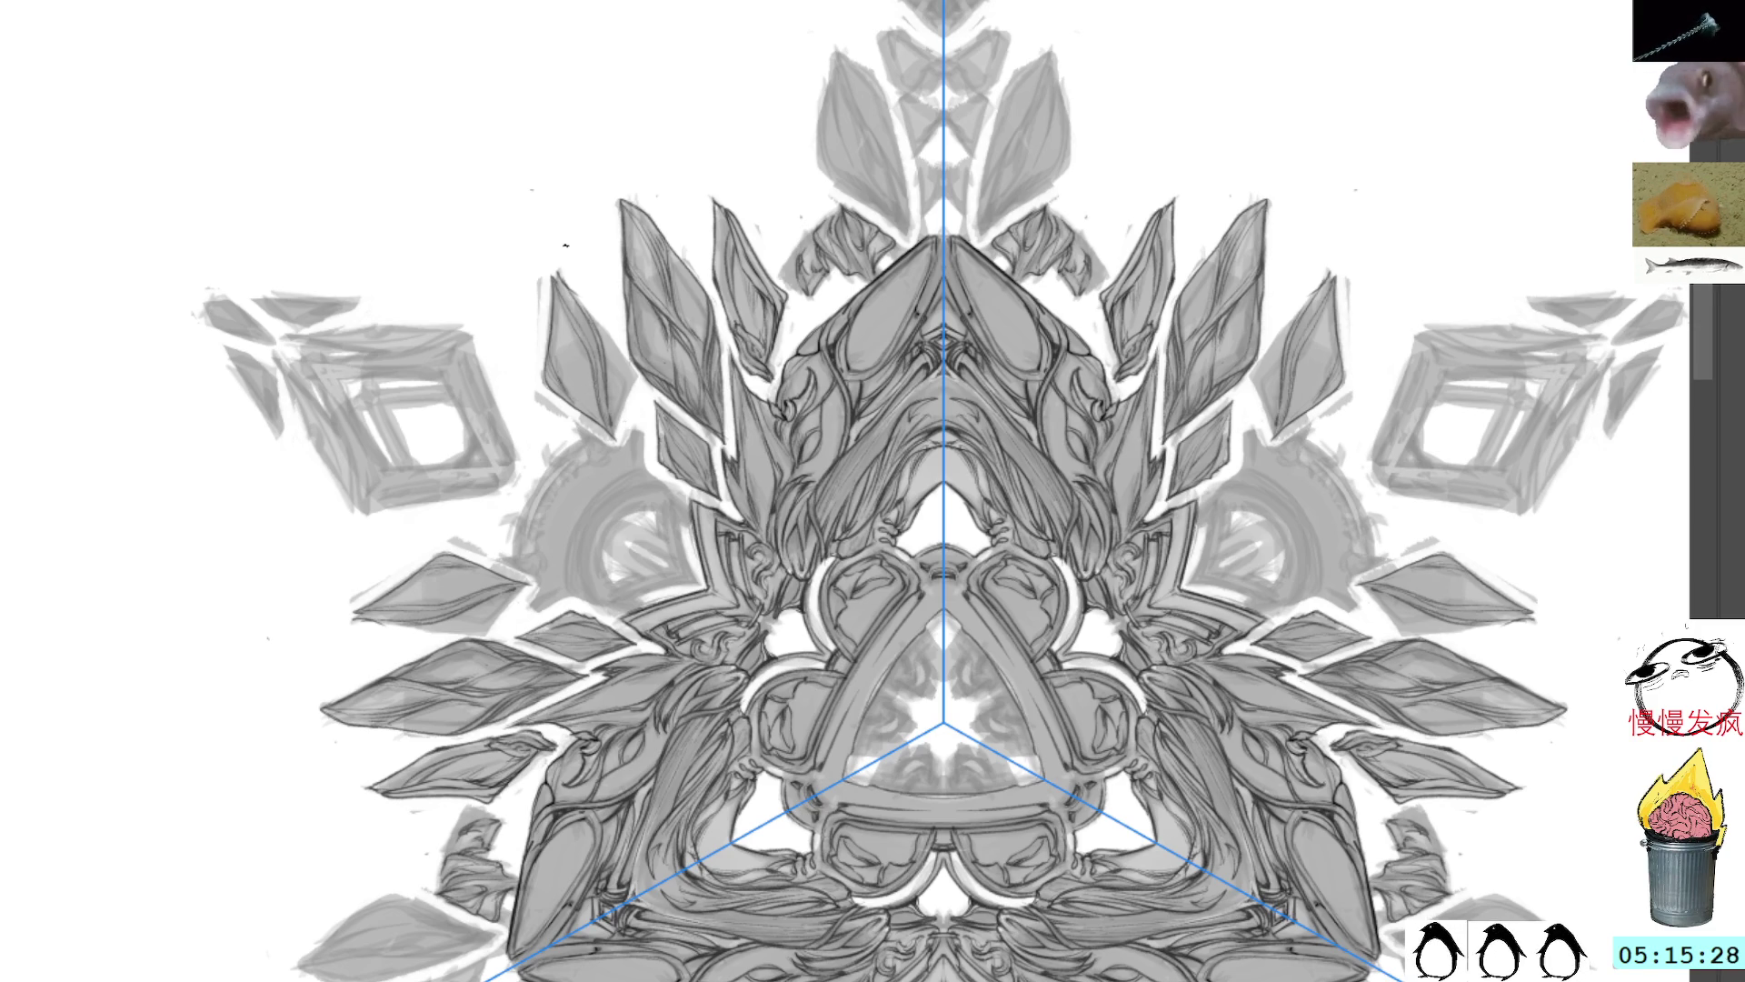
mouse_move(592, 318)
left_mouse_down()
mouse_move(636, 376)
mouse_move(613, 438)
left_mouse_up()
left_click_drag(636, 379, 615, 441)
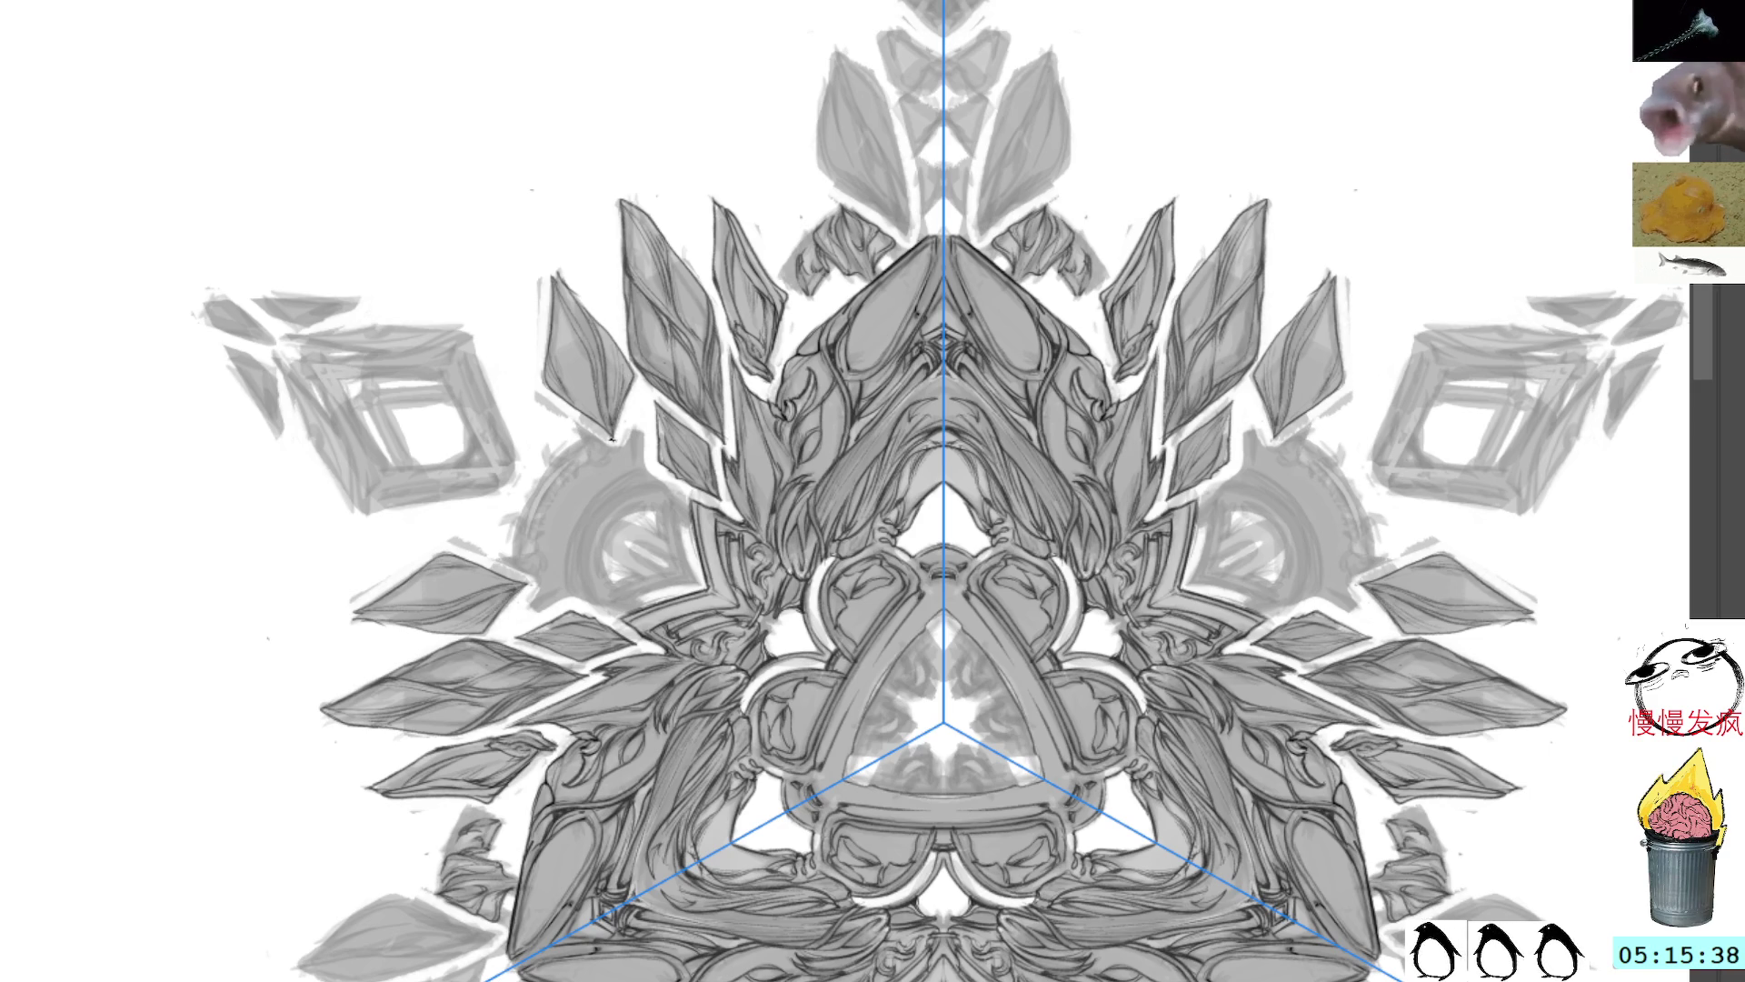
left_click_drag(611, 414, 614, 369)
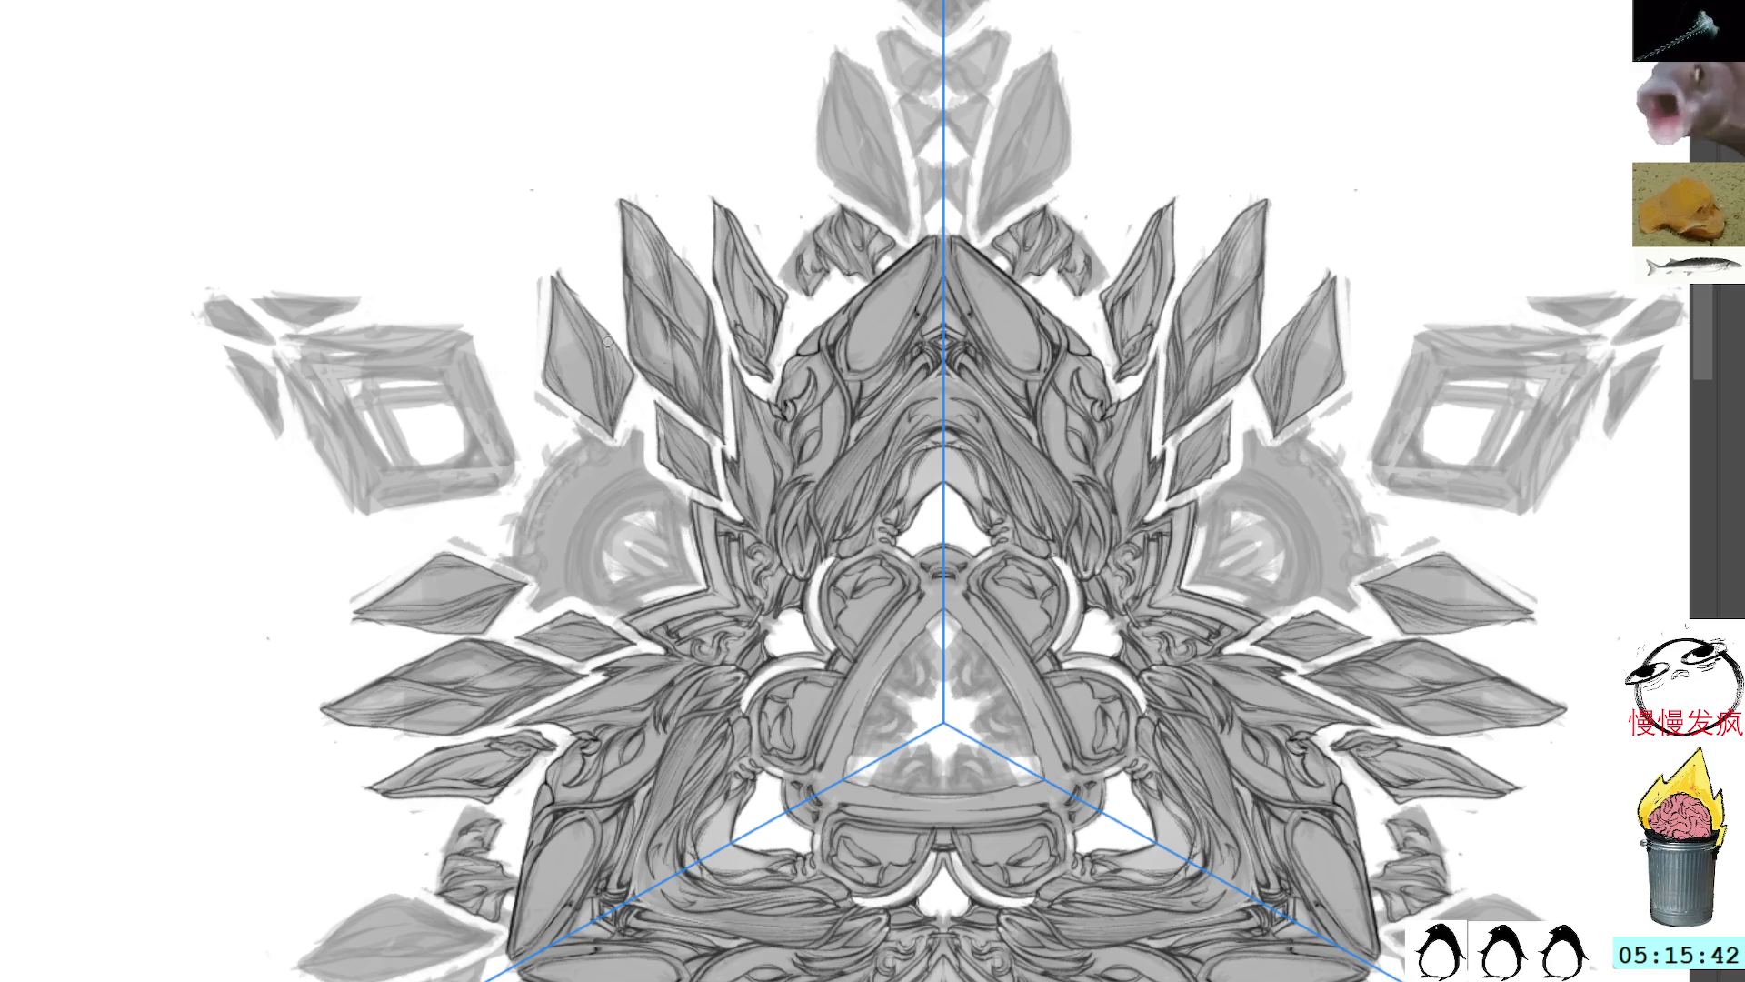
Step: Undo the last shard-edge stroke and rotate the canvas view counter-clockwise
key("ctrl+z")
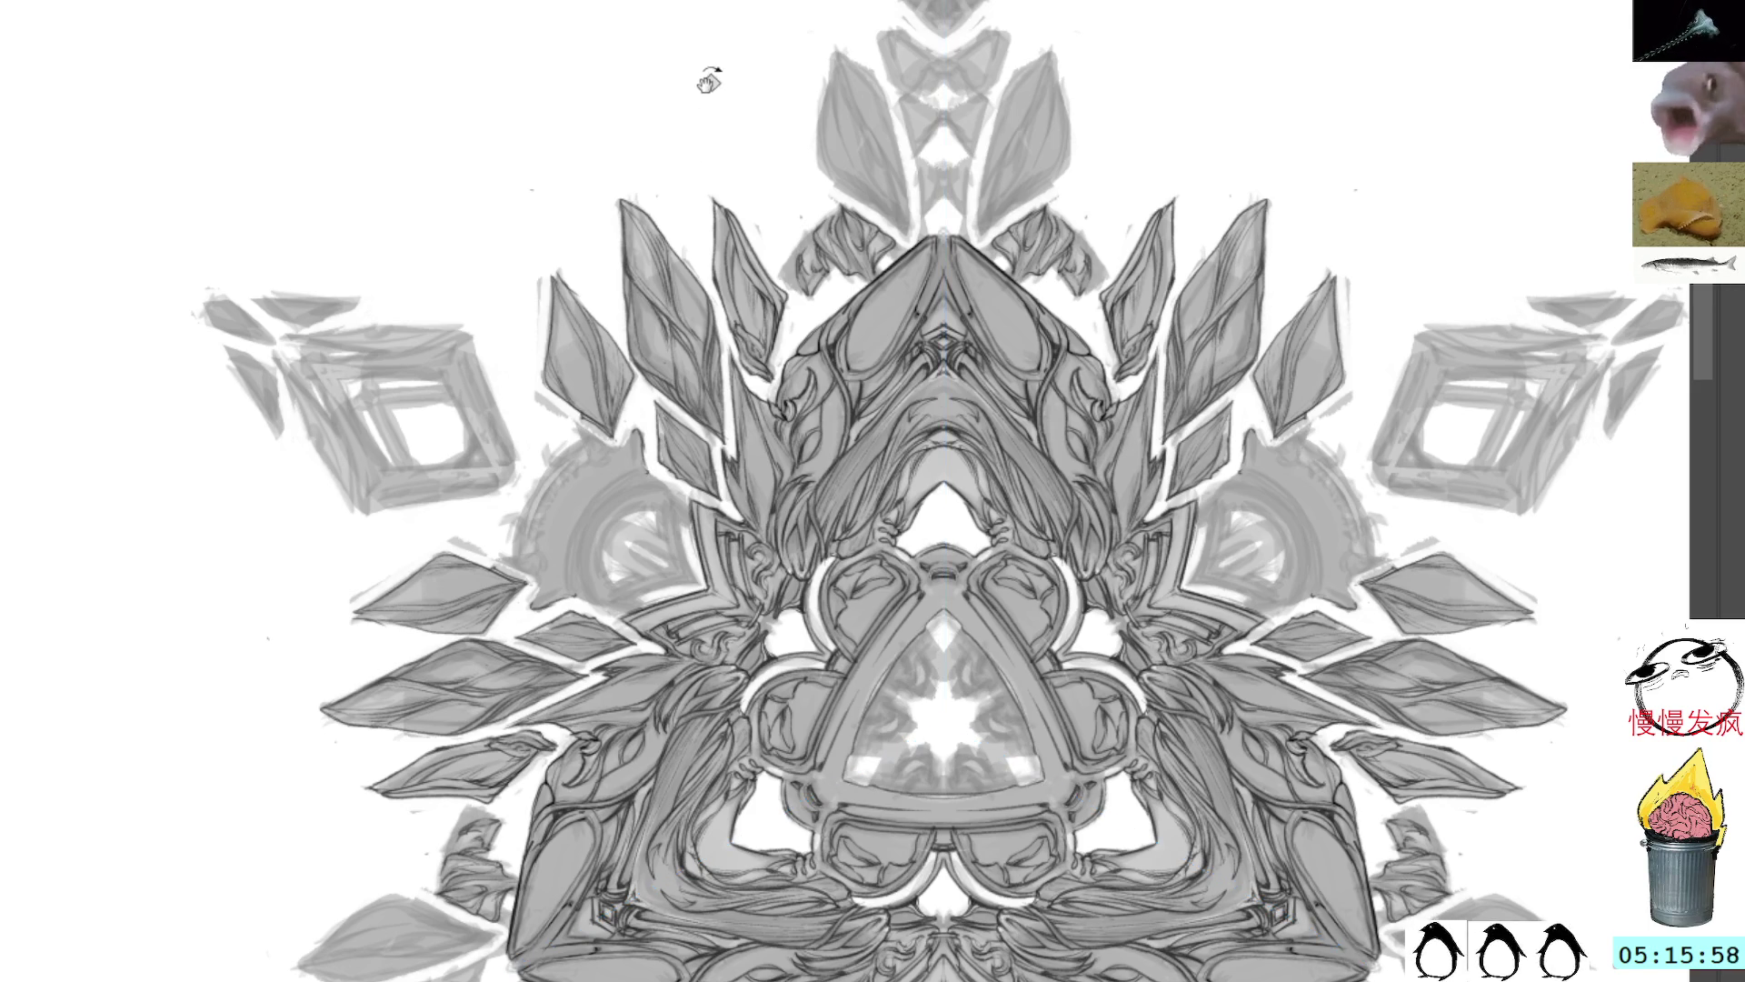
left_click_drag(709, 81, 536, 350)
left_click_drag(705, 318, 702, 194)
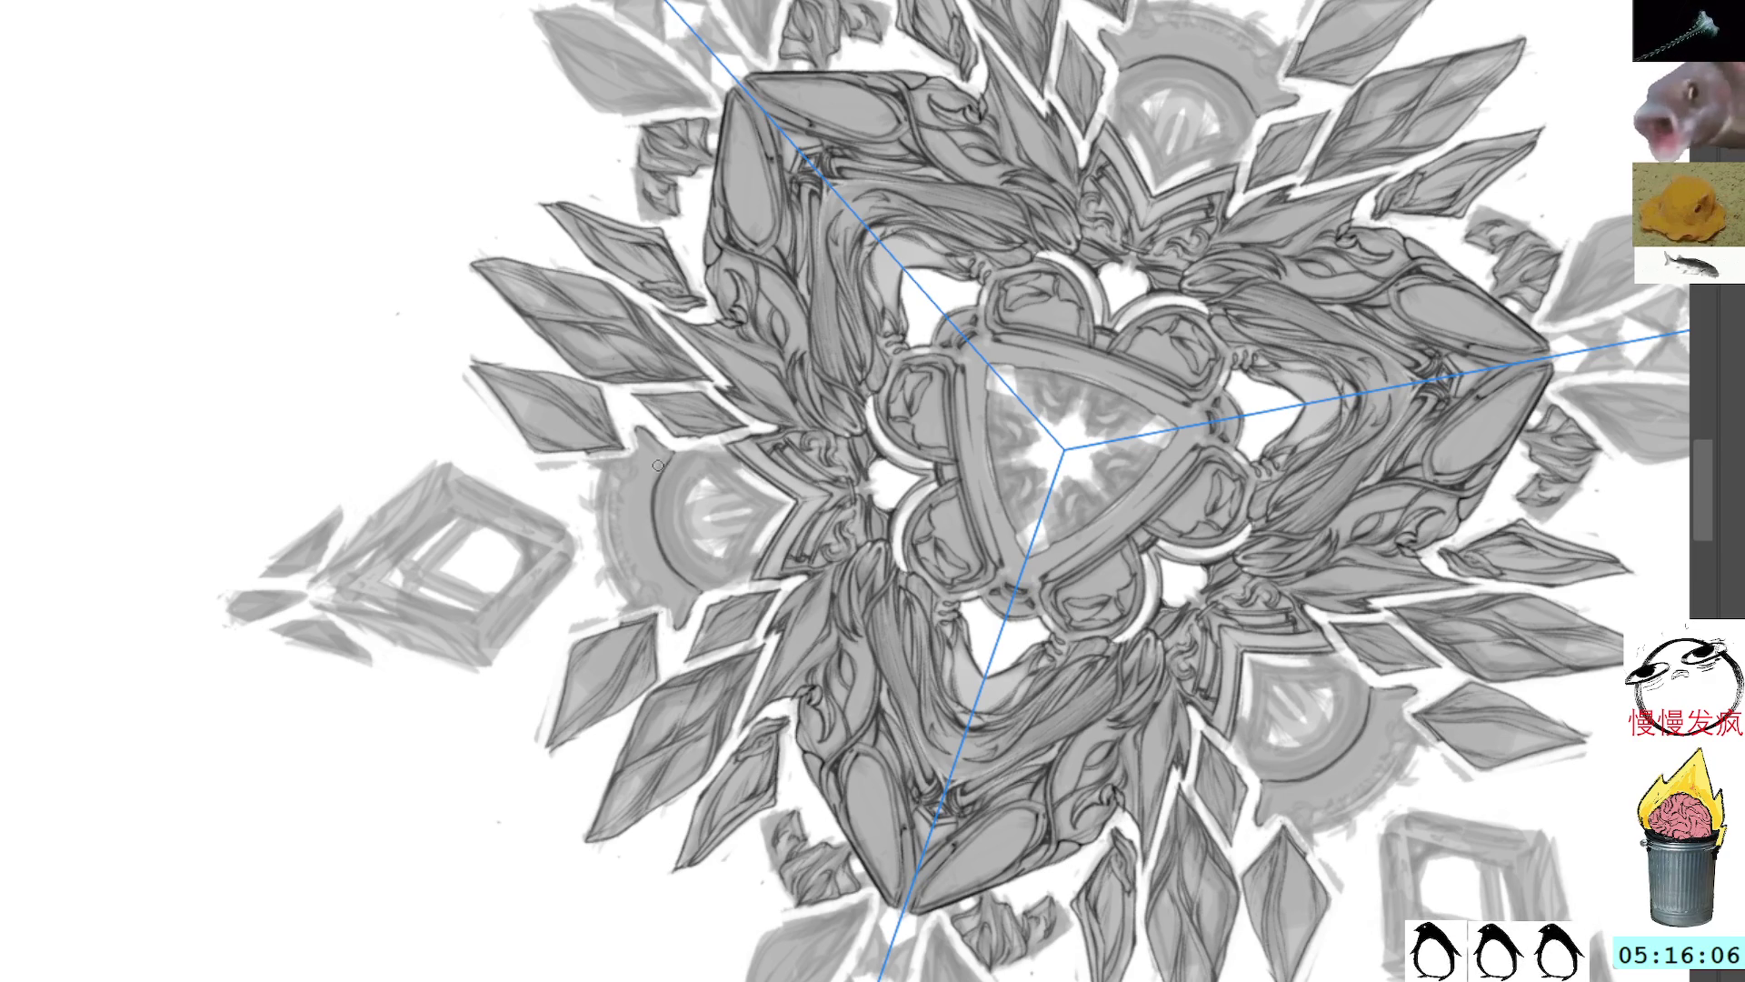
Step: Add faint mirrored shading strokes beside the left gear shape and nearby shards
left_click_drag(673, 389, 641, 464)
left_click_drag(769, 398, 649, 214)
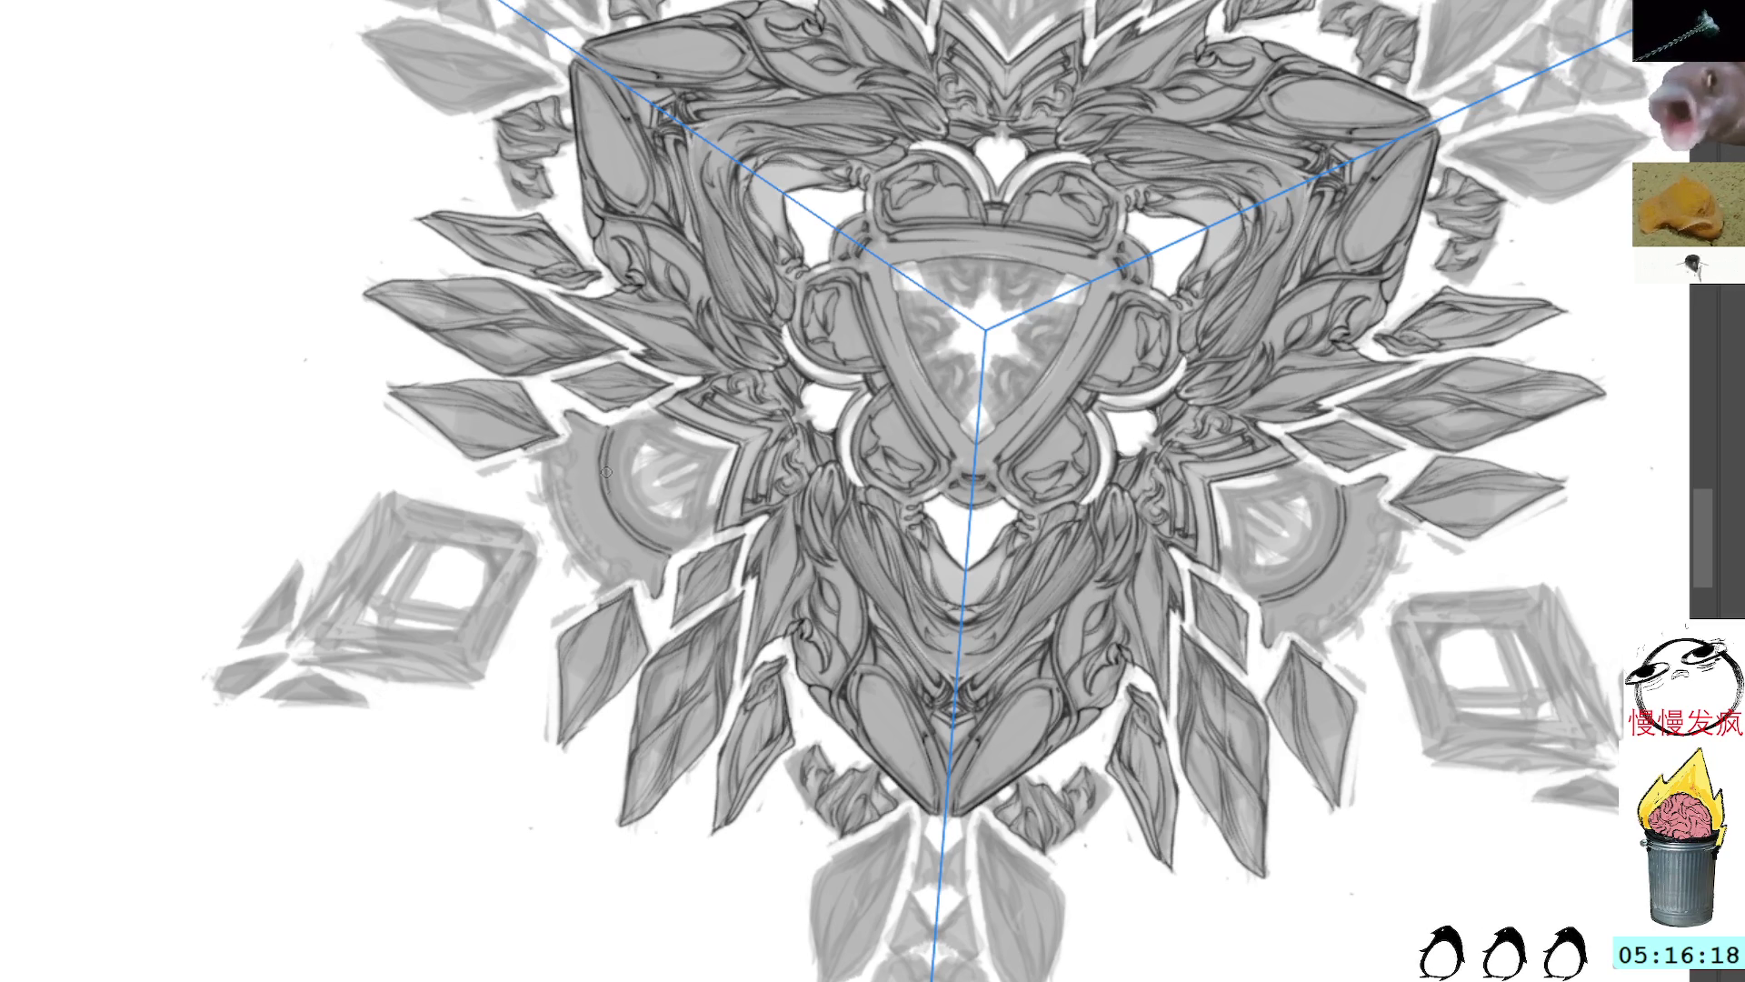
left_click_drag(626, 508, 645, 538)
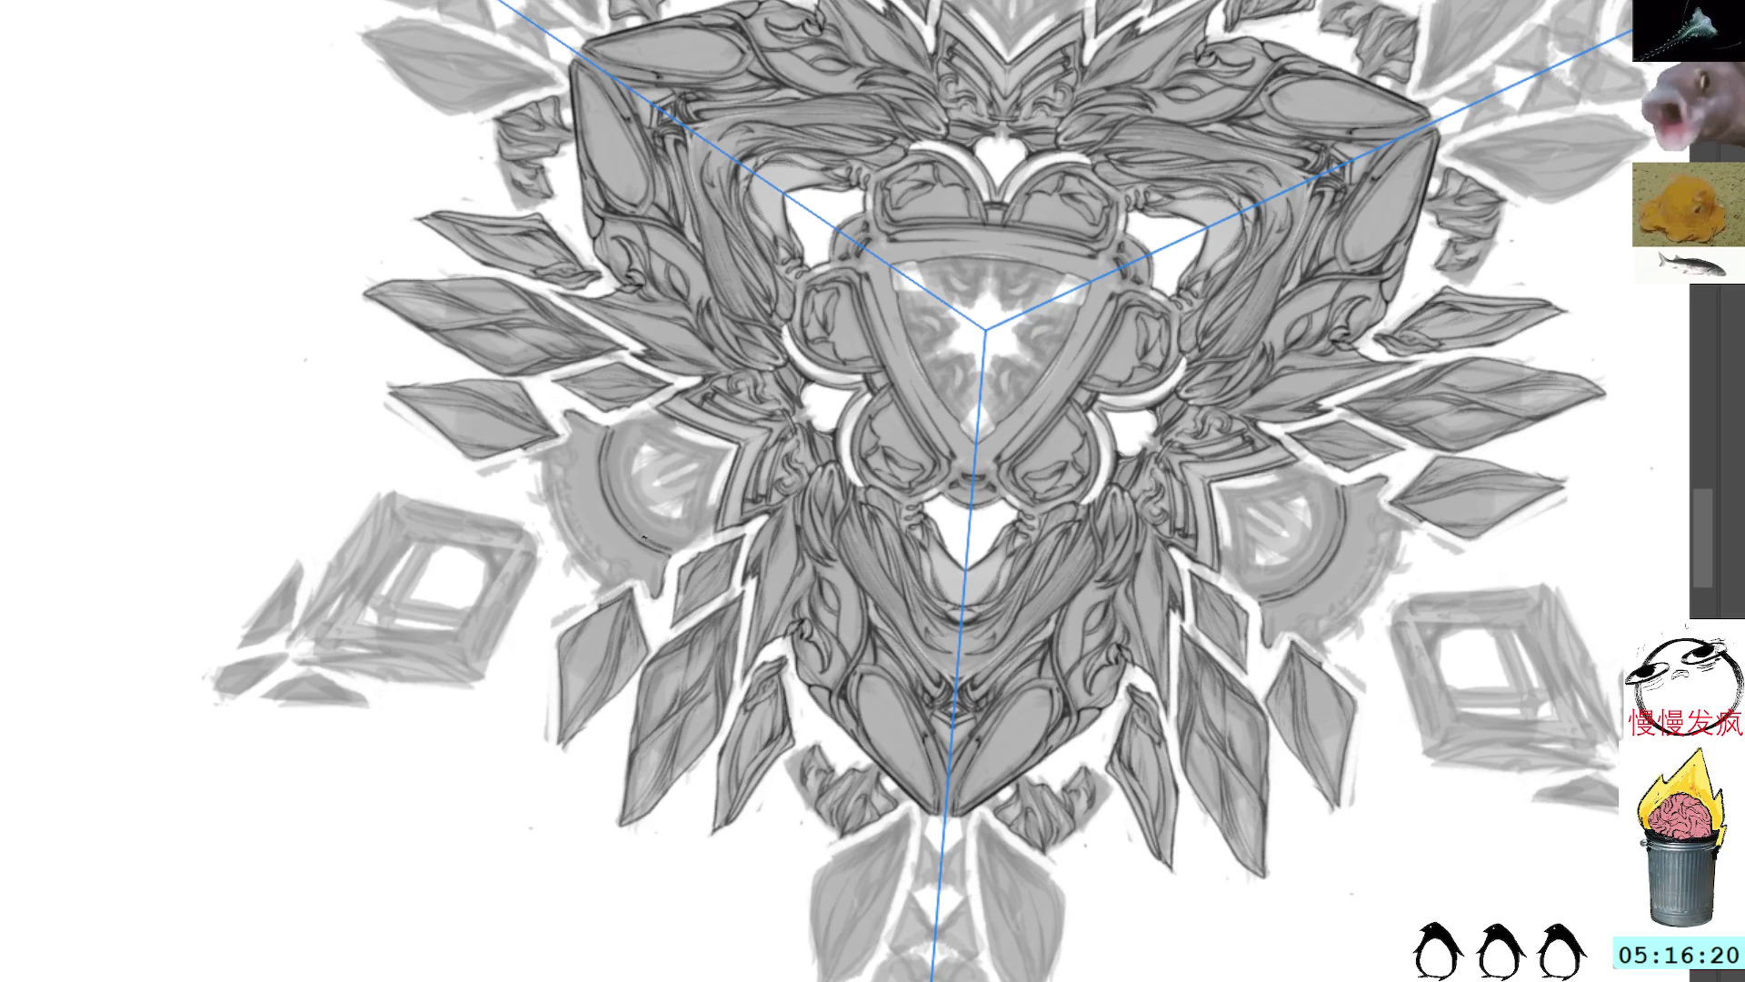
left_click_drag(604, 476, 638, 536)
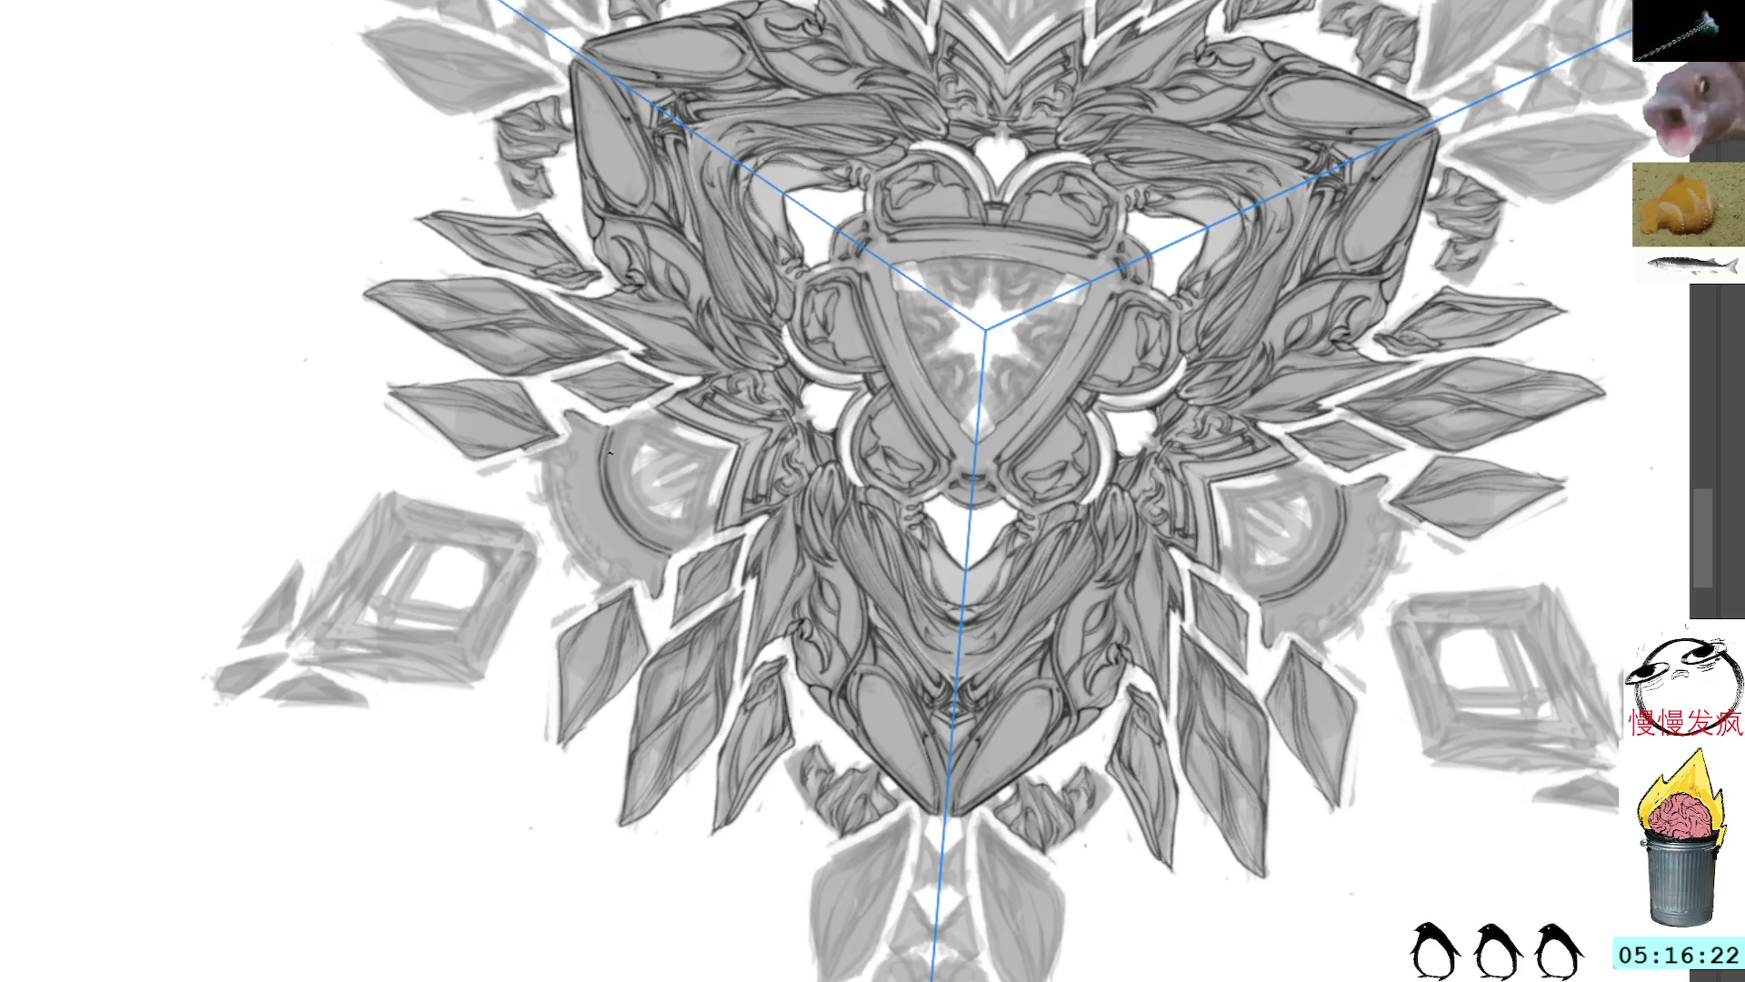
mouse_move(614, 475)
left_mouse_down()
mouse_move(636, 546)
mouse_move(691, 609)
left_mouse_up()
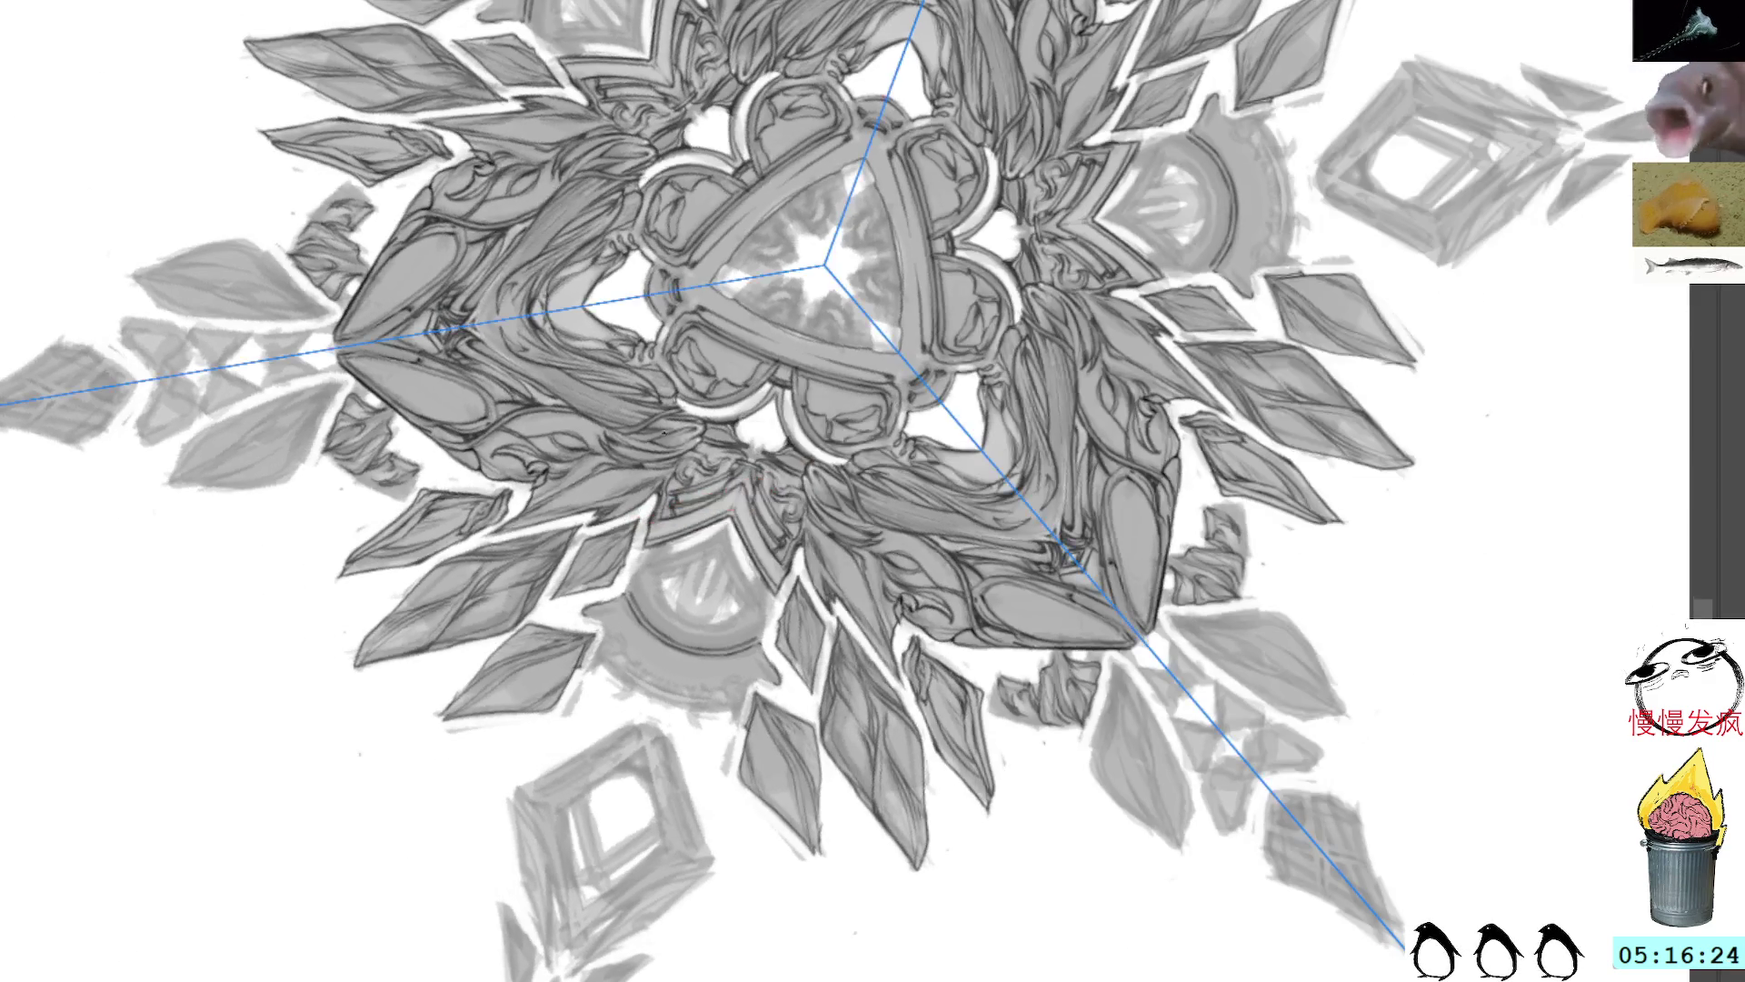
left_click_drag(728, 525, 738, 556)
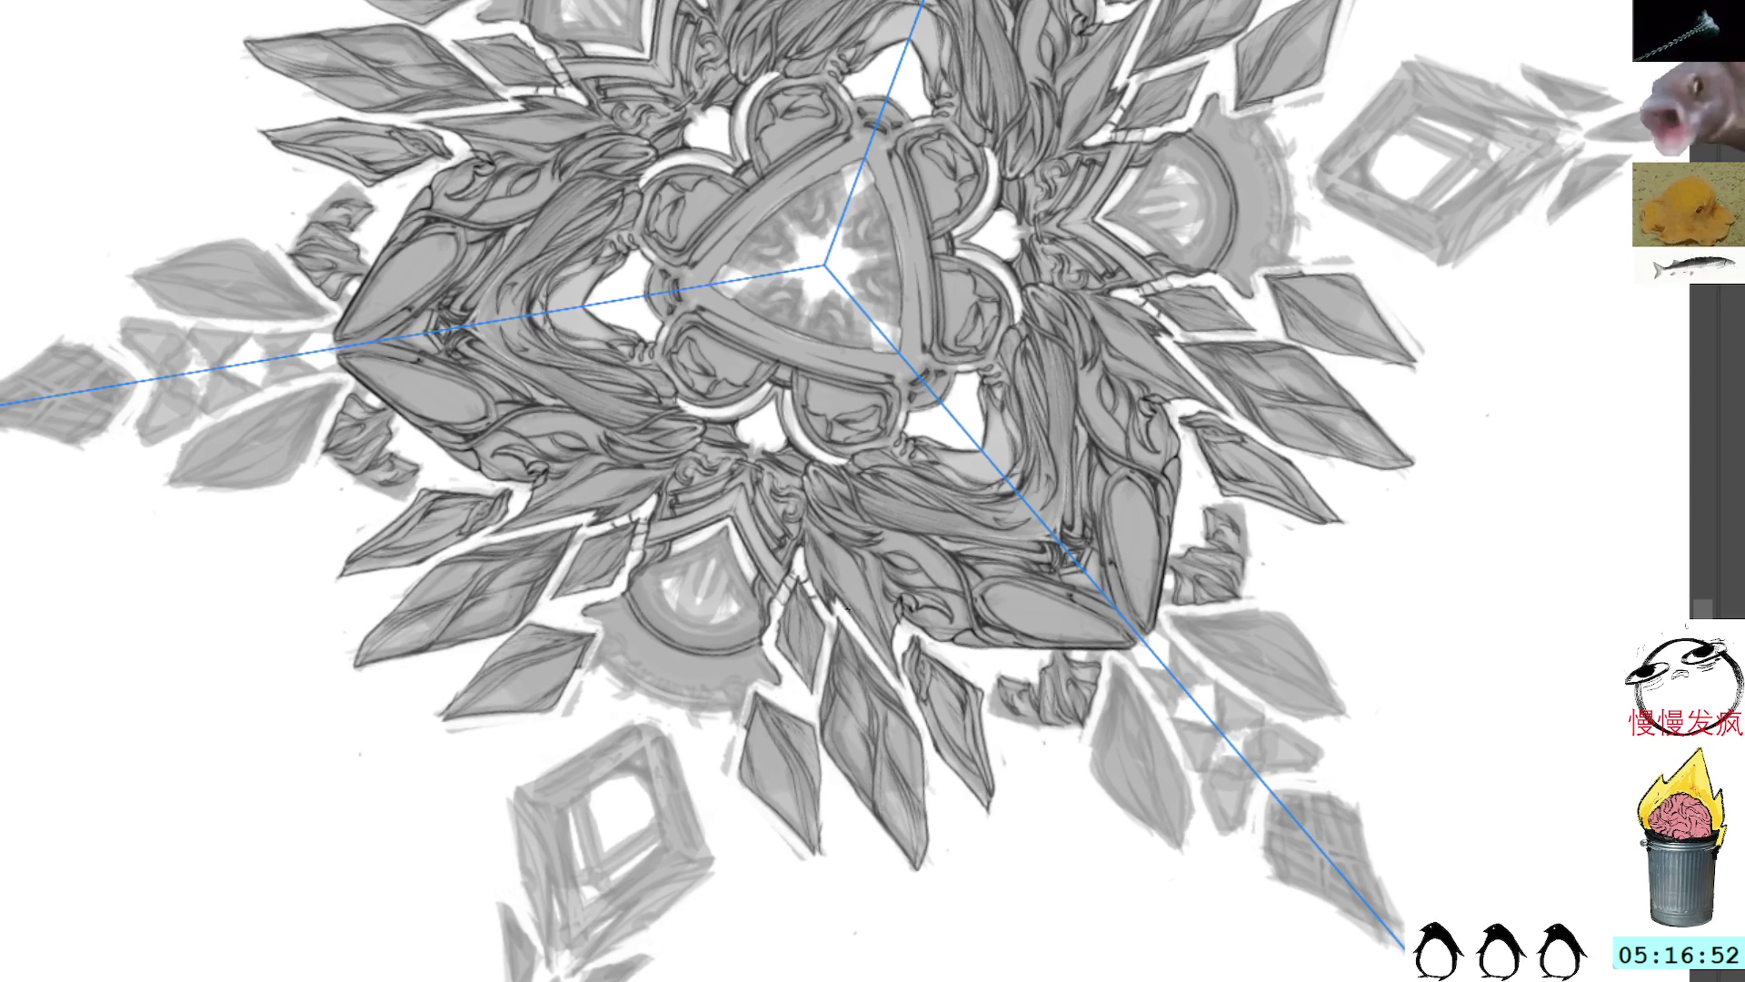
Step: Hide the symmetry guides and reset the canvas to an upright, centred view
key("ctrl+z")
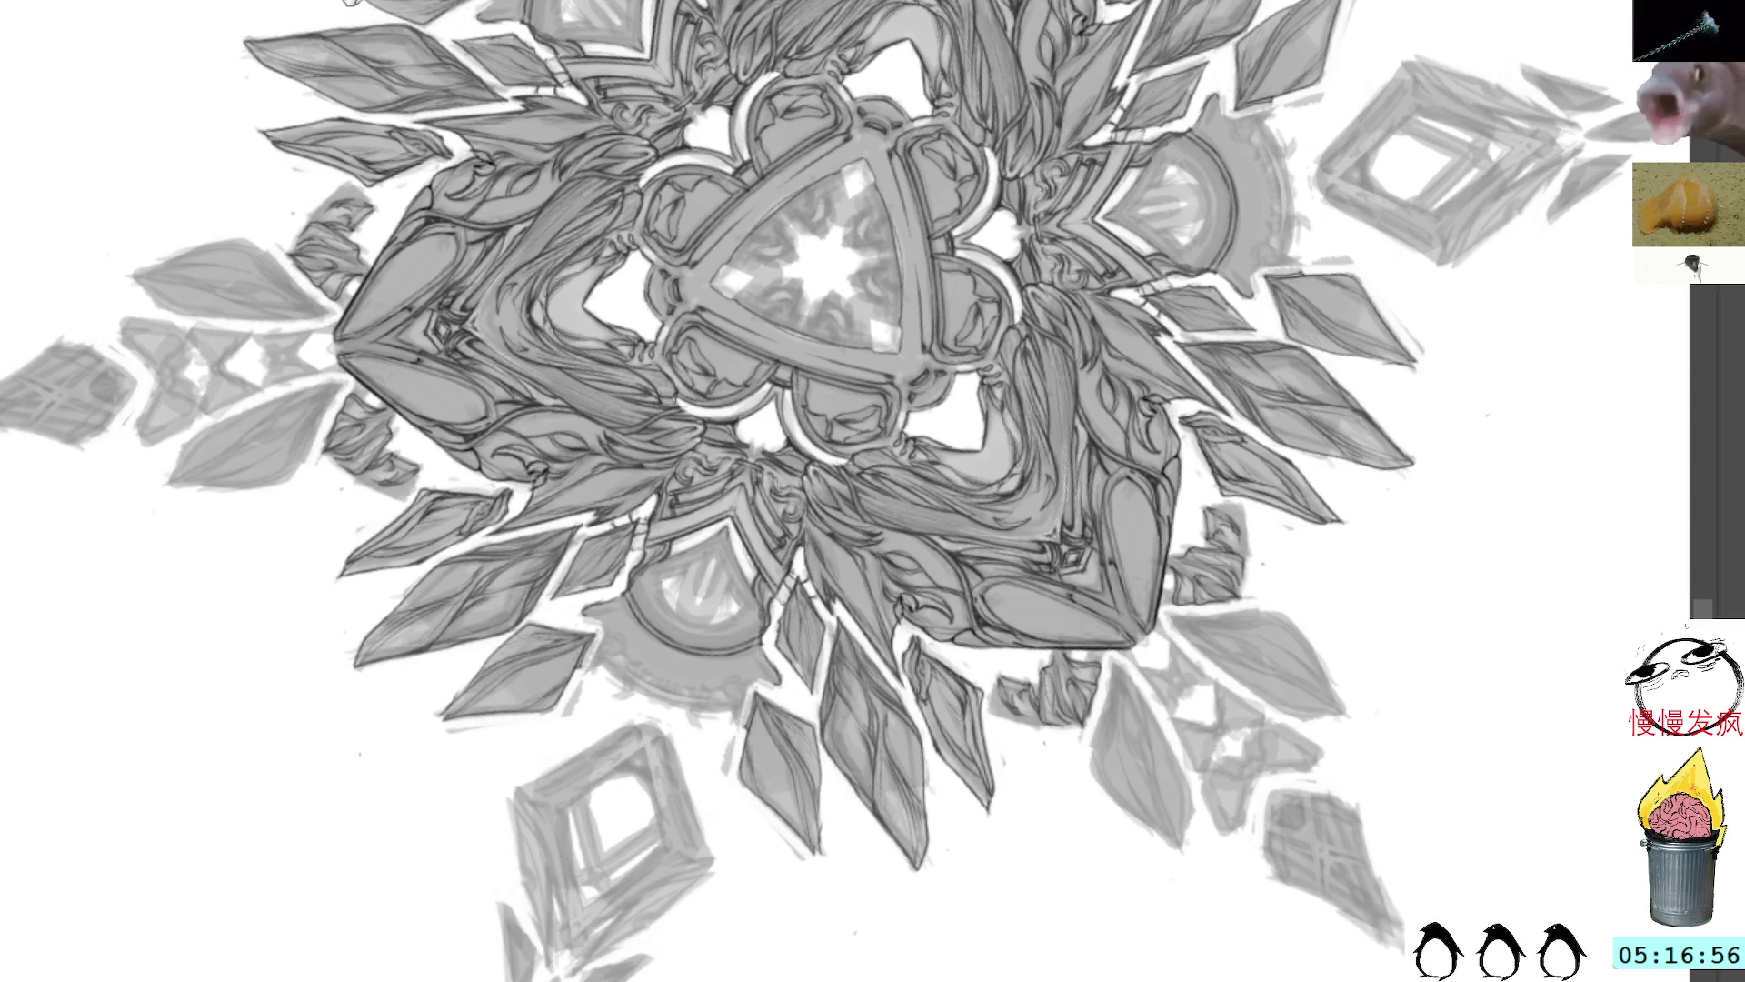
key("5")
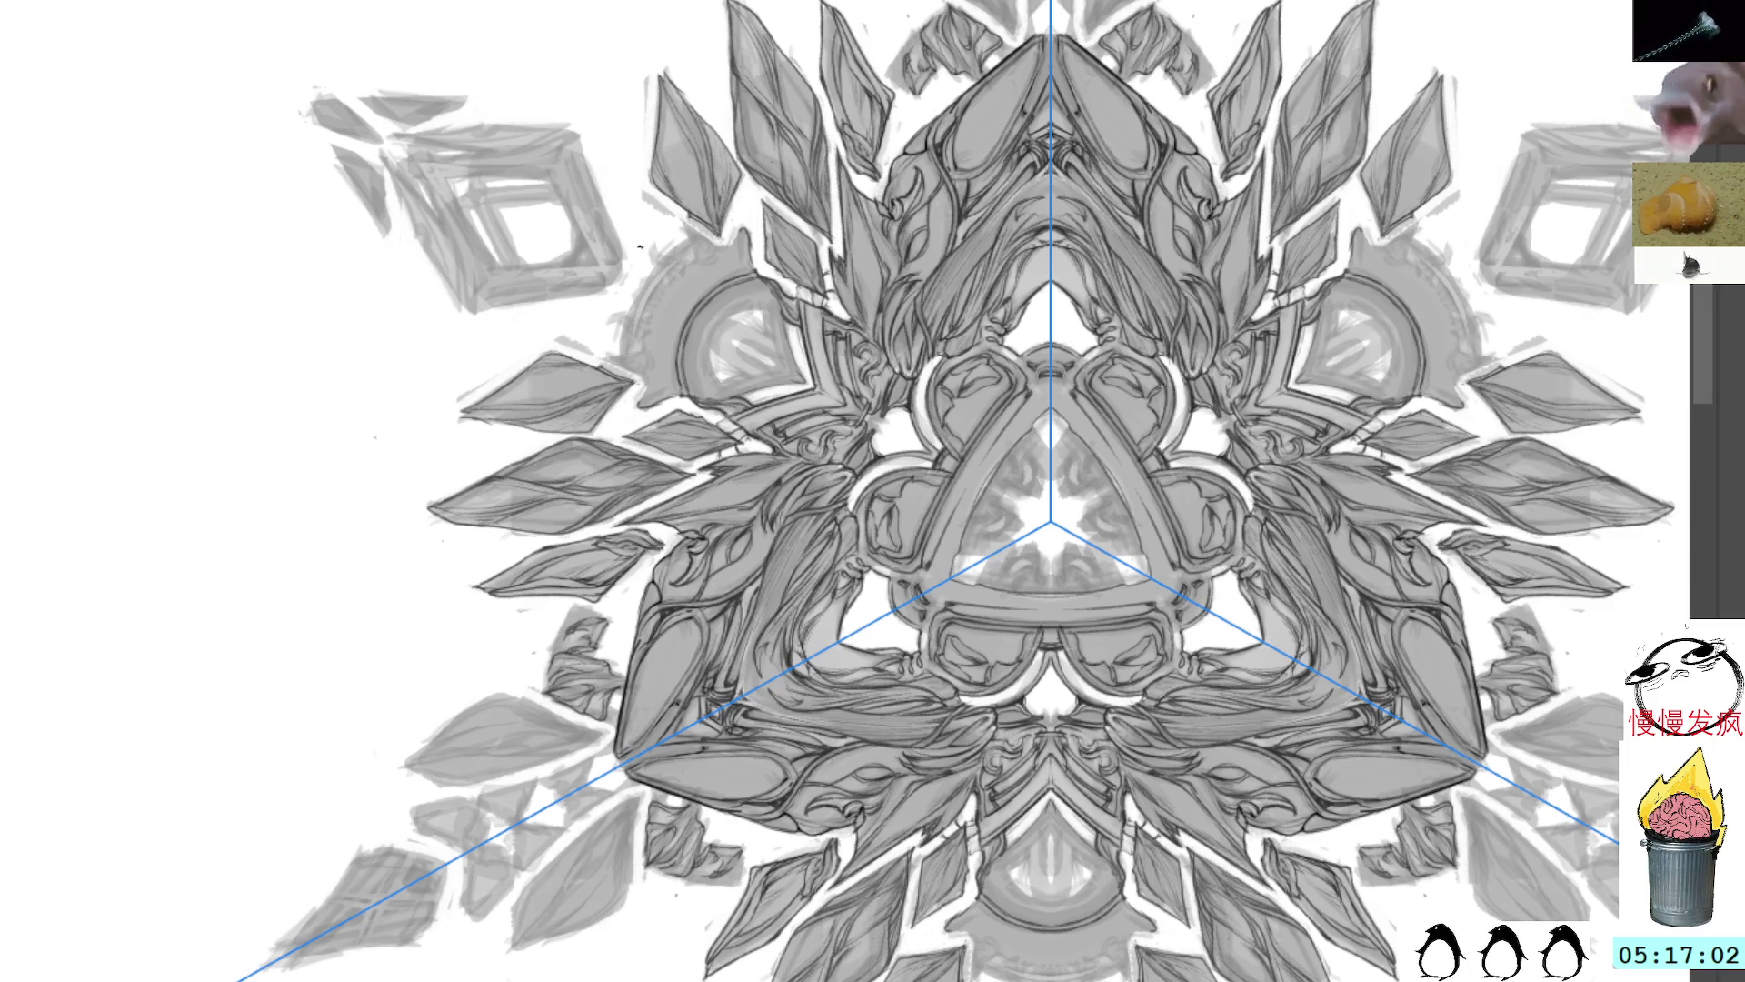
Step: Hide the symmetry guide lines and pan the canvas right and down
key("b")
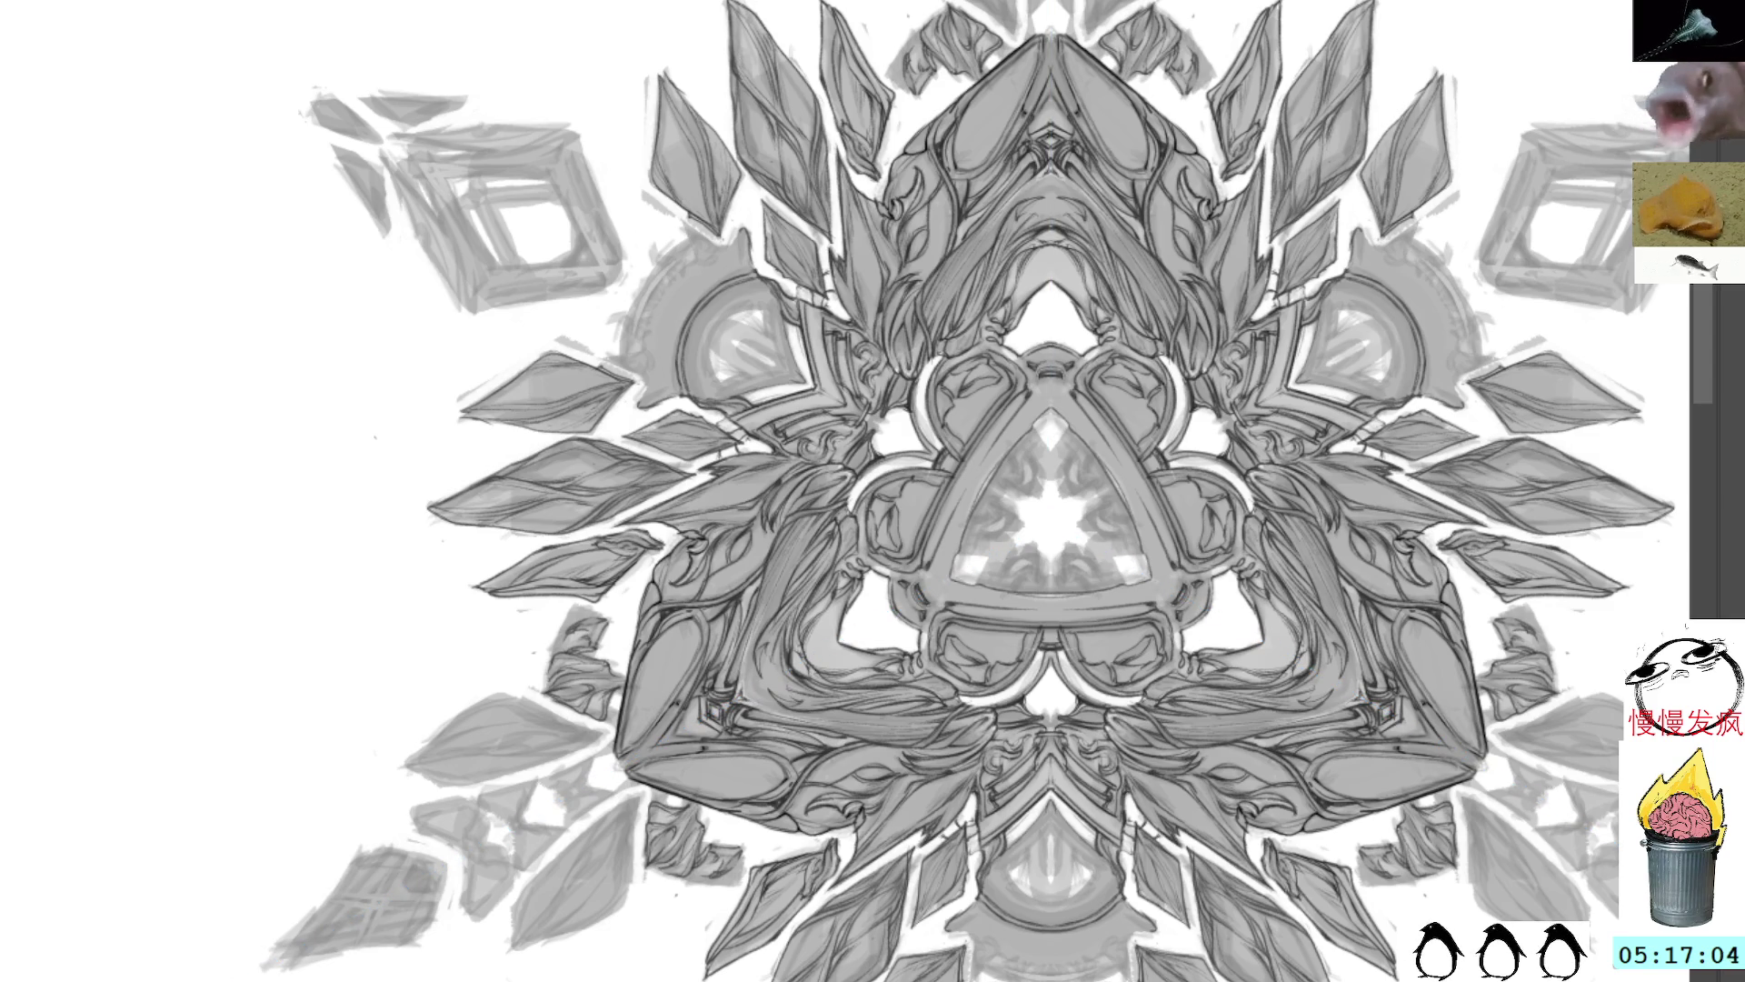
left_click_drag(873, 491, 987, 597)
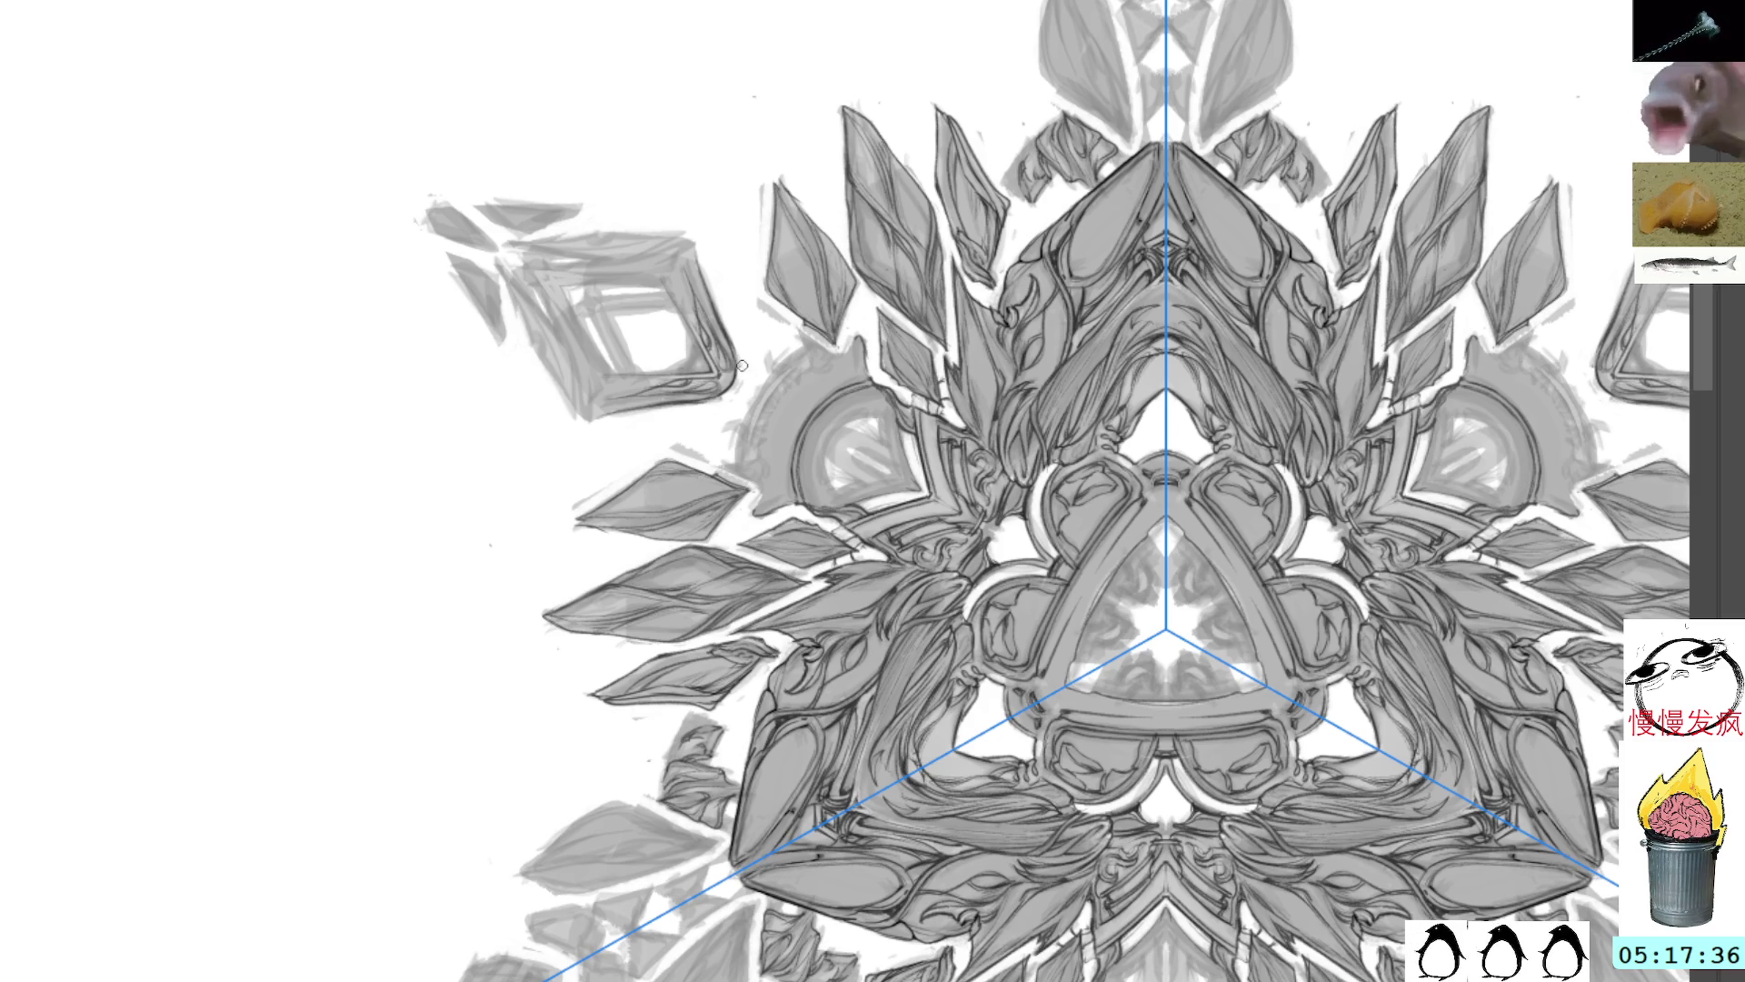
Step: Paint small mirrored shading strokes along the gear's left edge
mouse_move(736, 347)
left_mouse_down()
mouse_move(731, 327)
mouse_move(746, 356)
left_mouse_up()
left_click_drag(698, 413, 713, 415)
left_click_drag(746, 345, 609, 252)
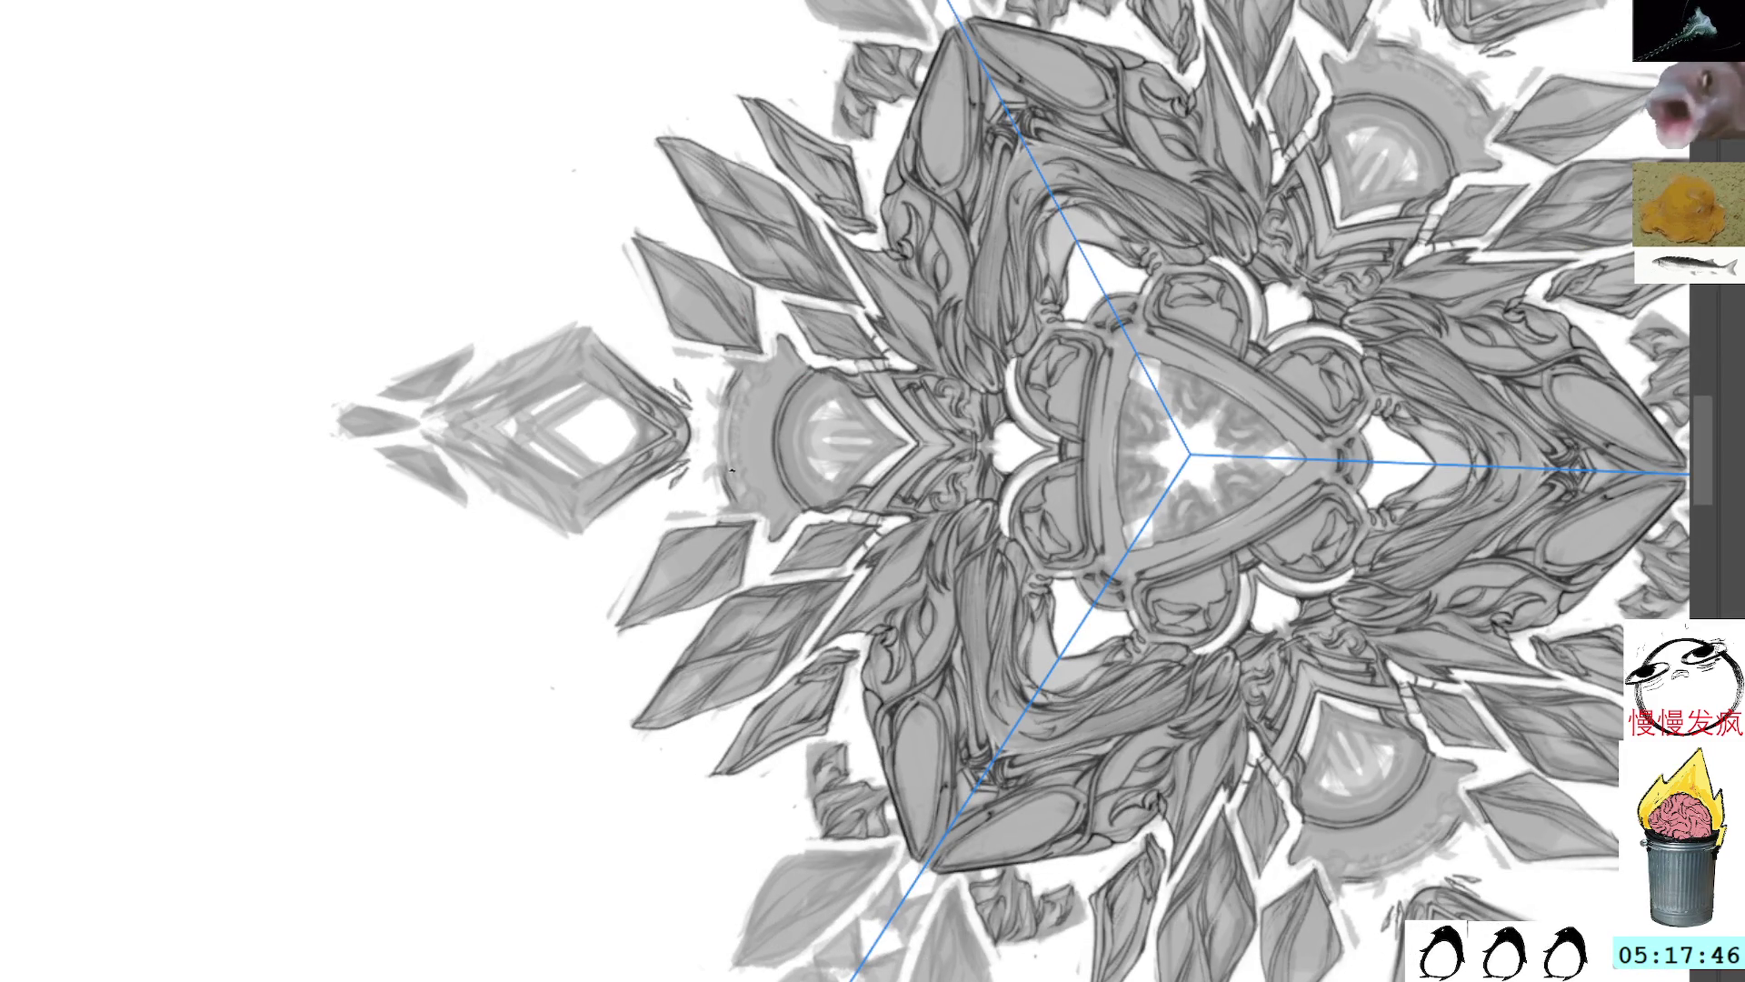
left_click_drag(725, 389, 717, 466)
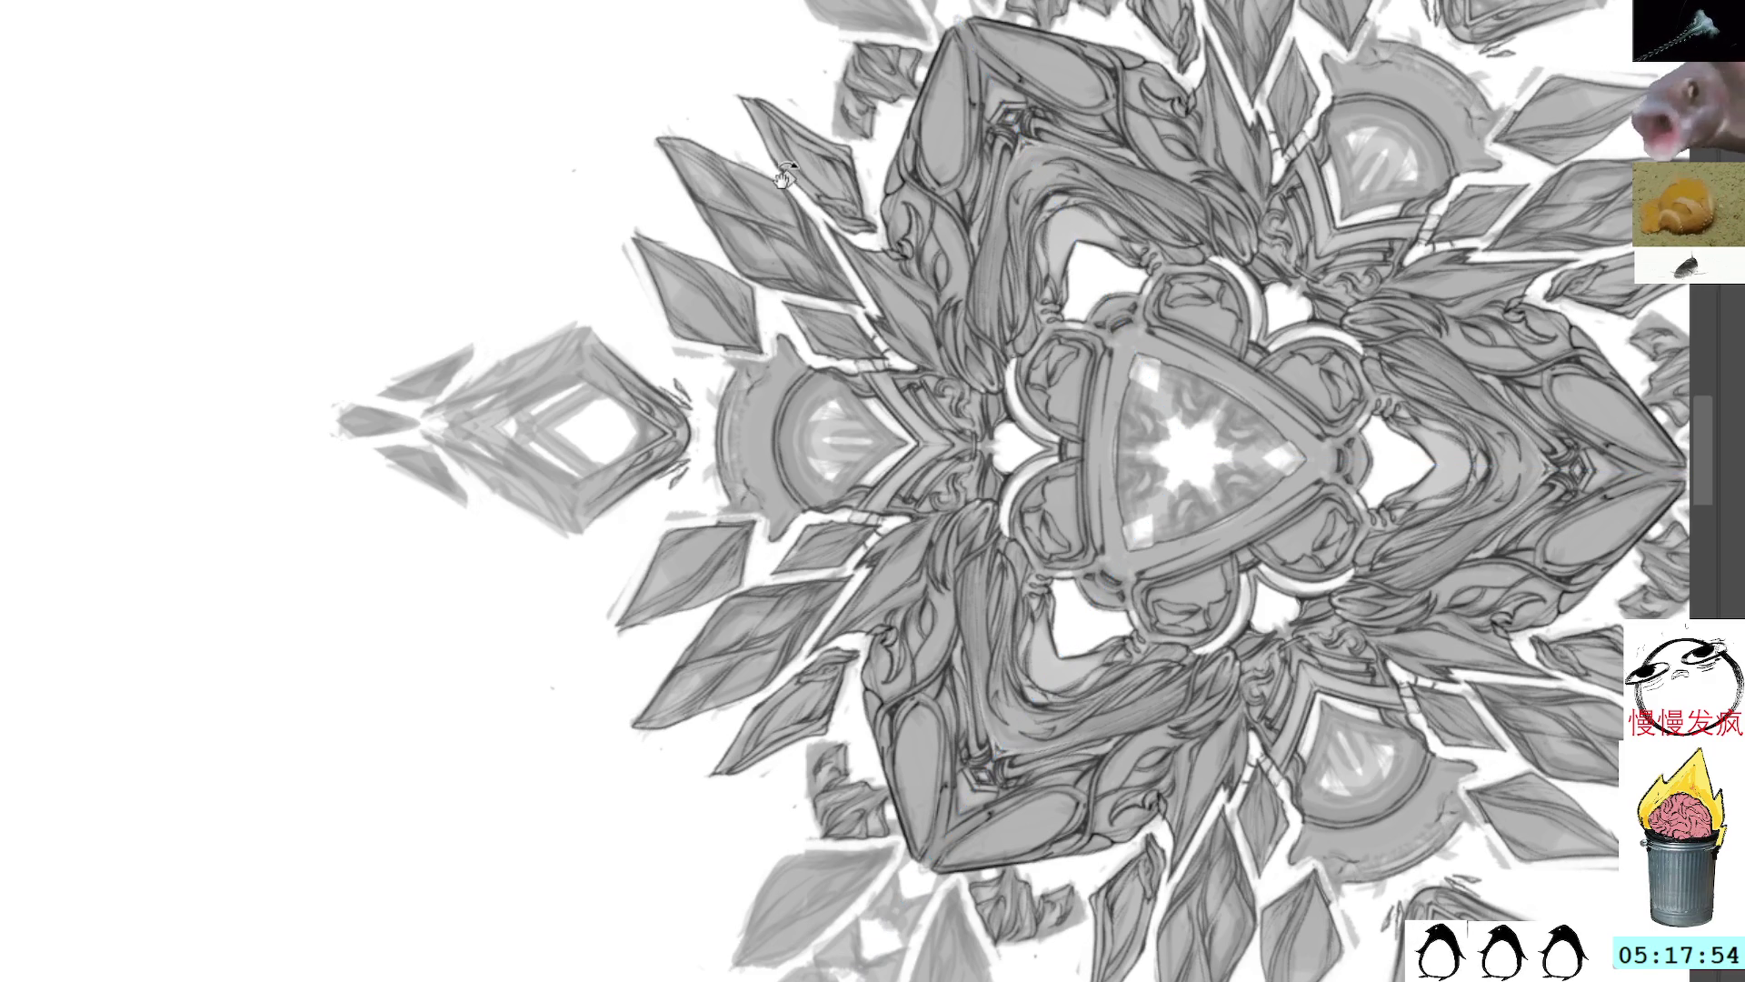
Step: Rotate and pan the canvas view toward the gear shapes
left_click_drag(772, 336, 698, 459)
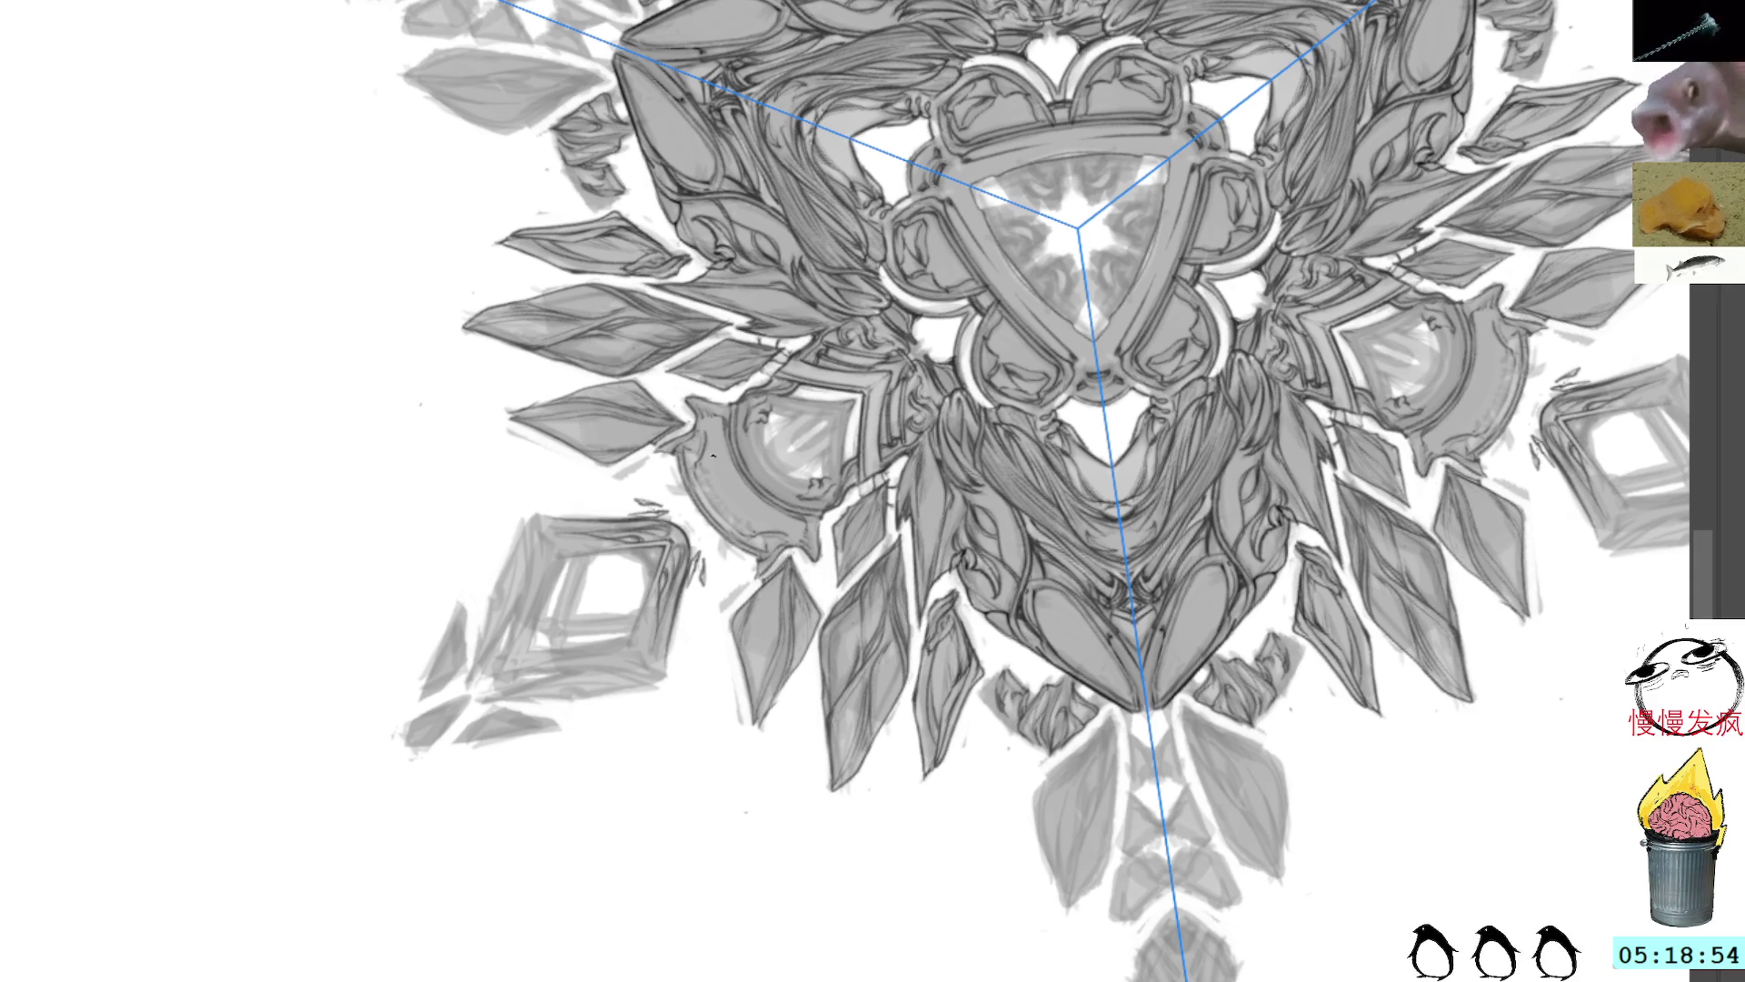
Step: Rotate the canvas, then reset it upright and zoomed in on the triangle motif
mouse_move(627, 435)
left_mouse_down()
mouse_move(701, 506)
mouse_move(691, 545)
left_mouse_up()
key("5")
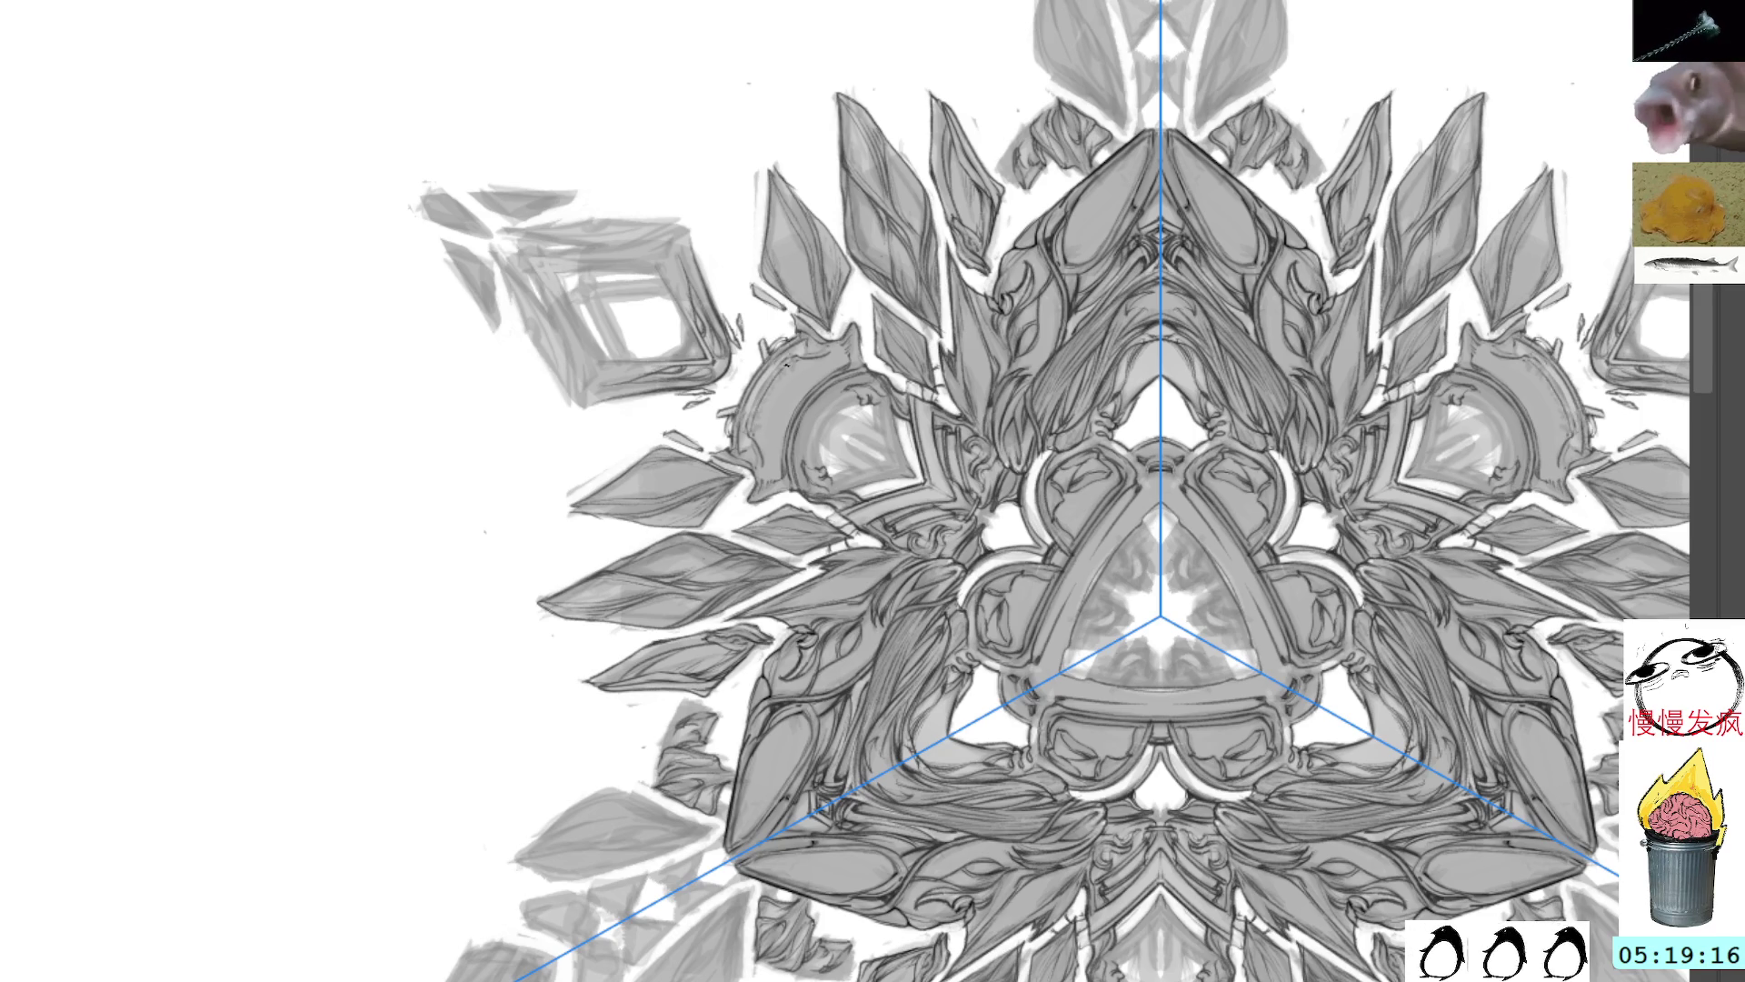
Step: Paint short dark mirrored shading marks on the ornament near the left gem, redoing one mark
left_click_drag(799, 359, 790, 390)
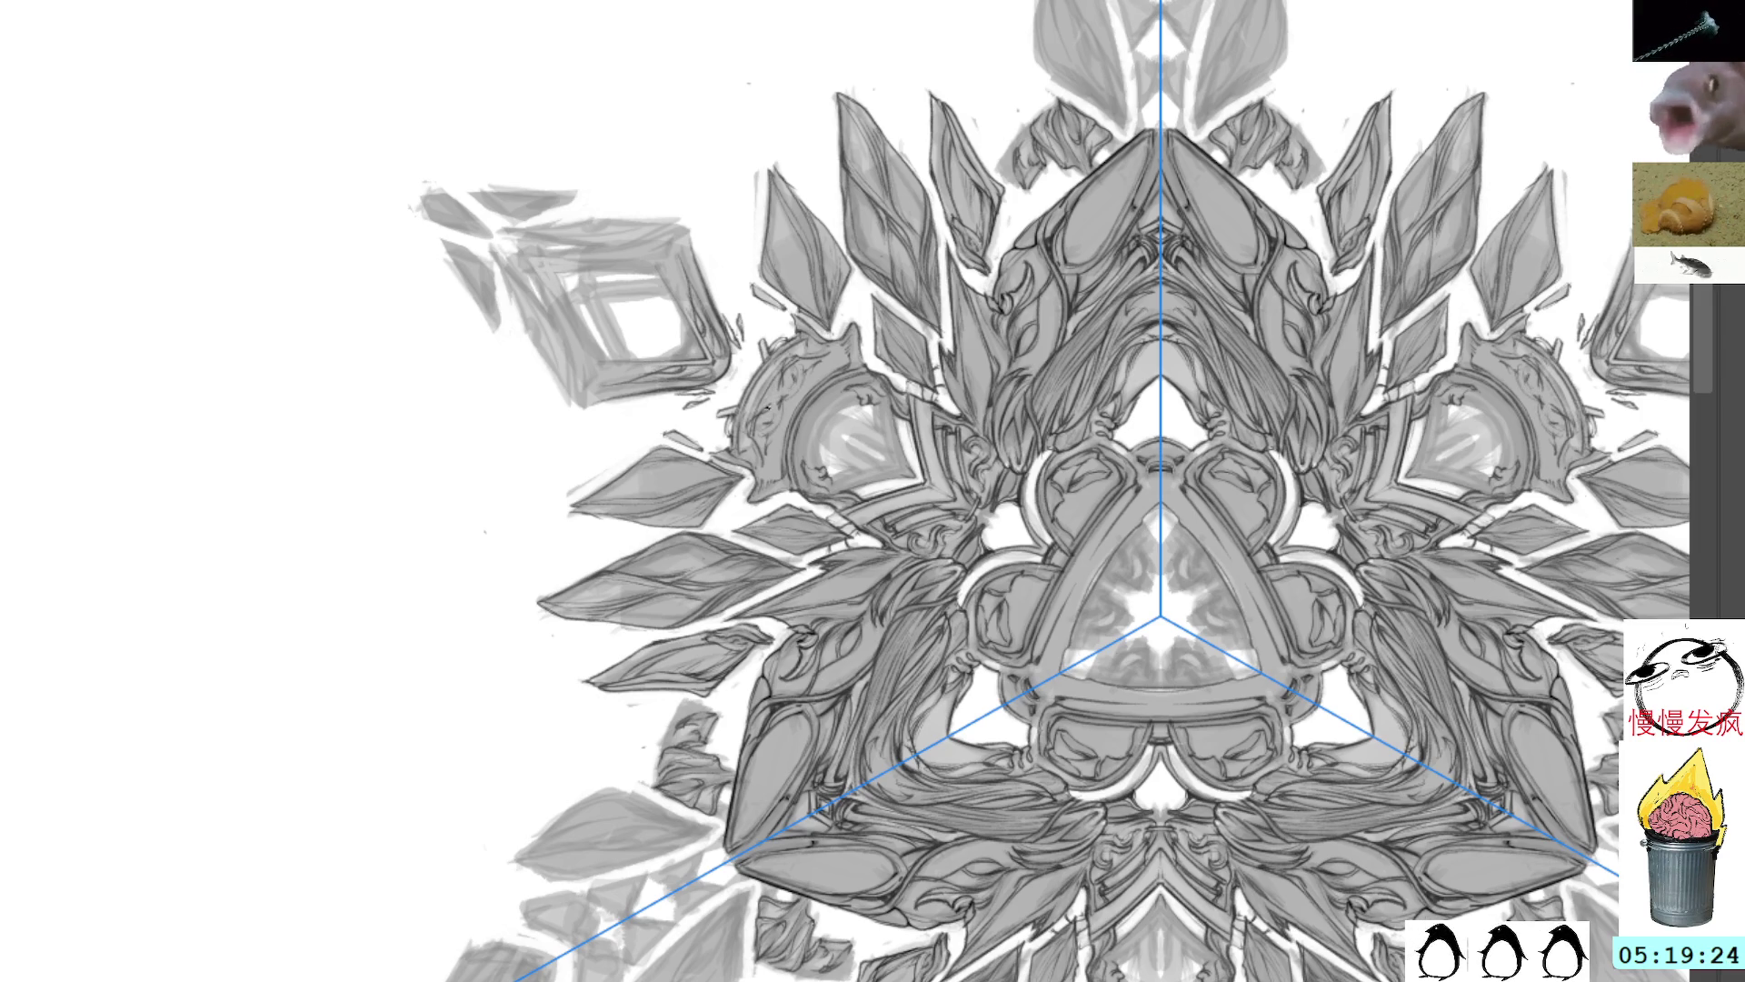
mouse_move(791, 379)
left_mouse_down()
mouse_move(766, 391)
mouse_move(774, 425)
left_mouse_up()
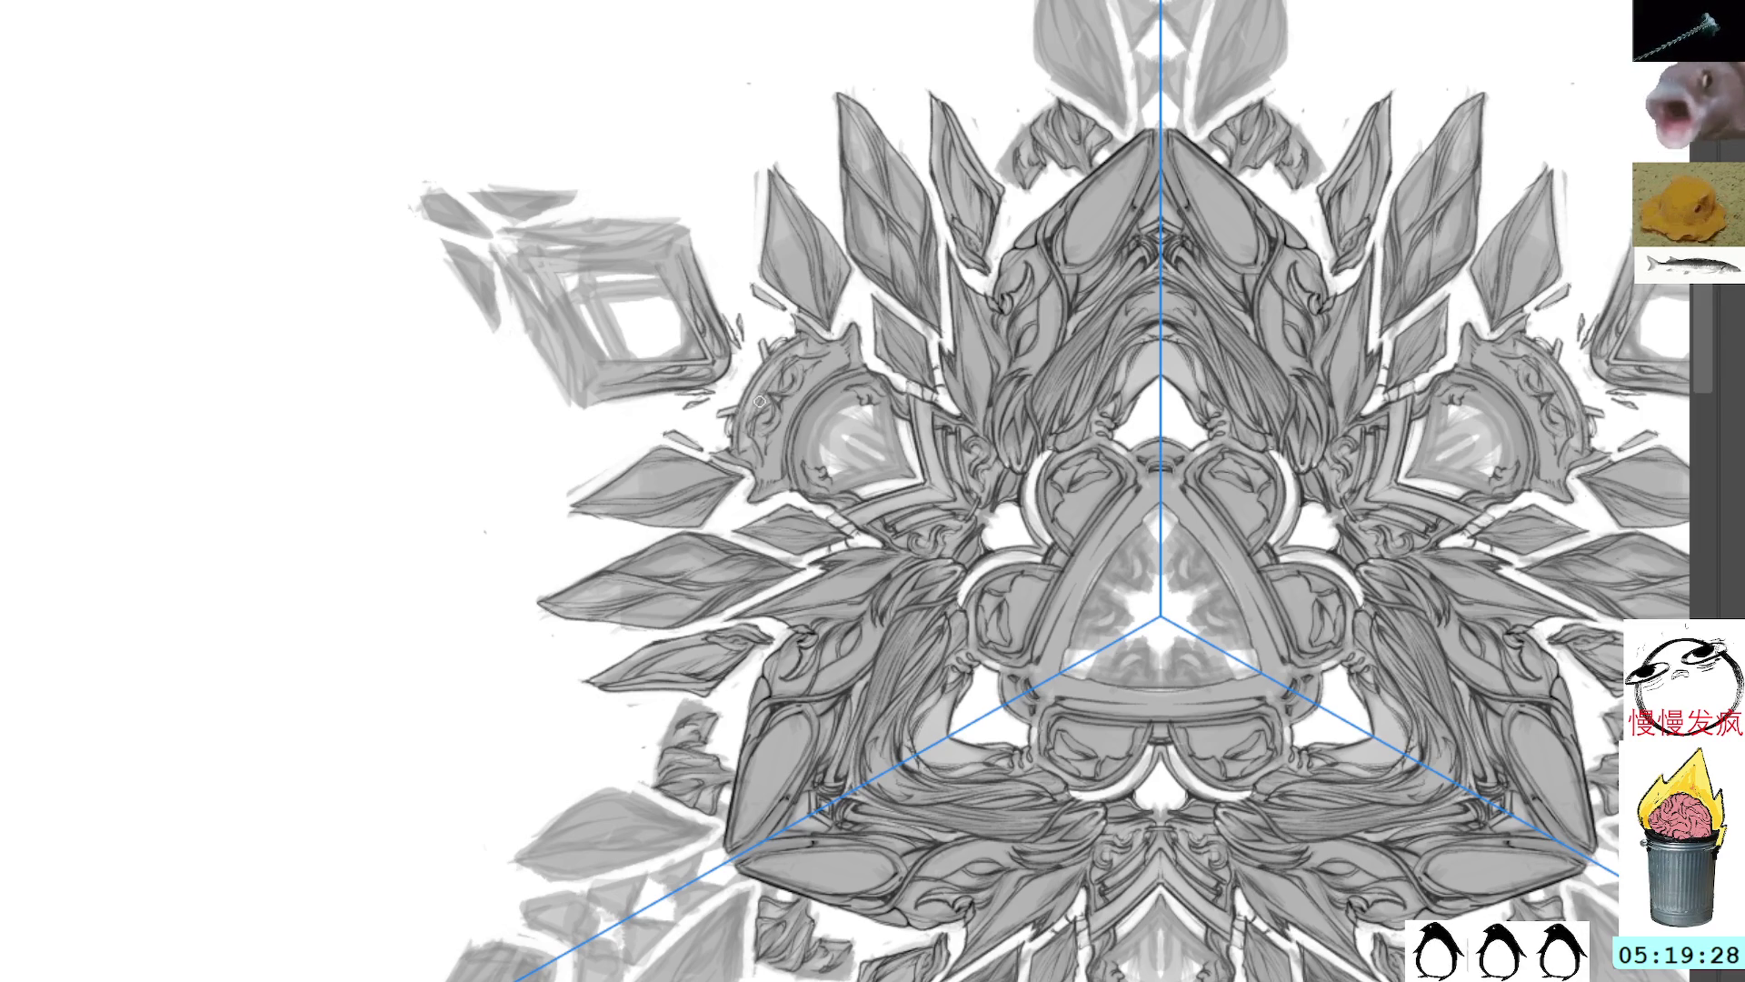
key("ctrl+z")
left_click_drag(778, 387, 765, 404)
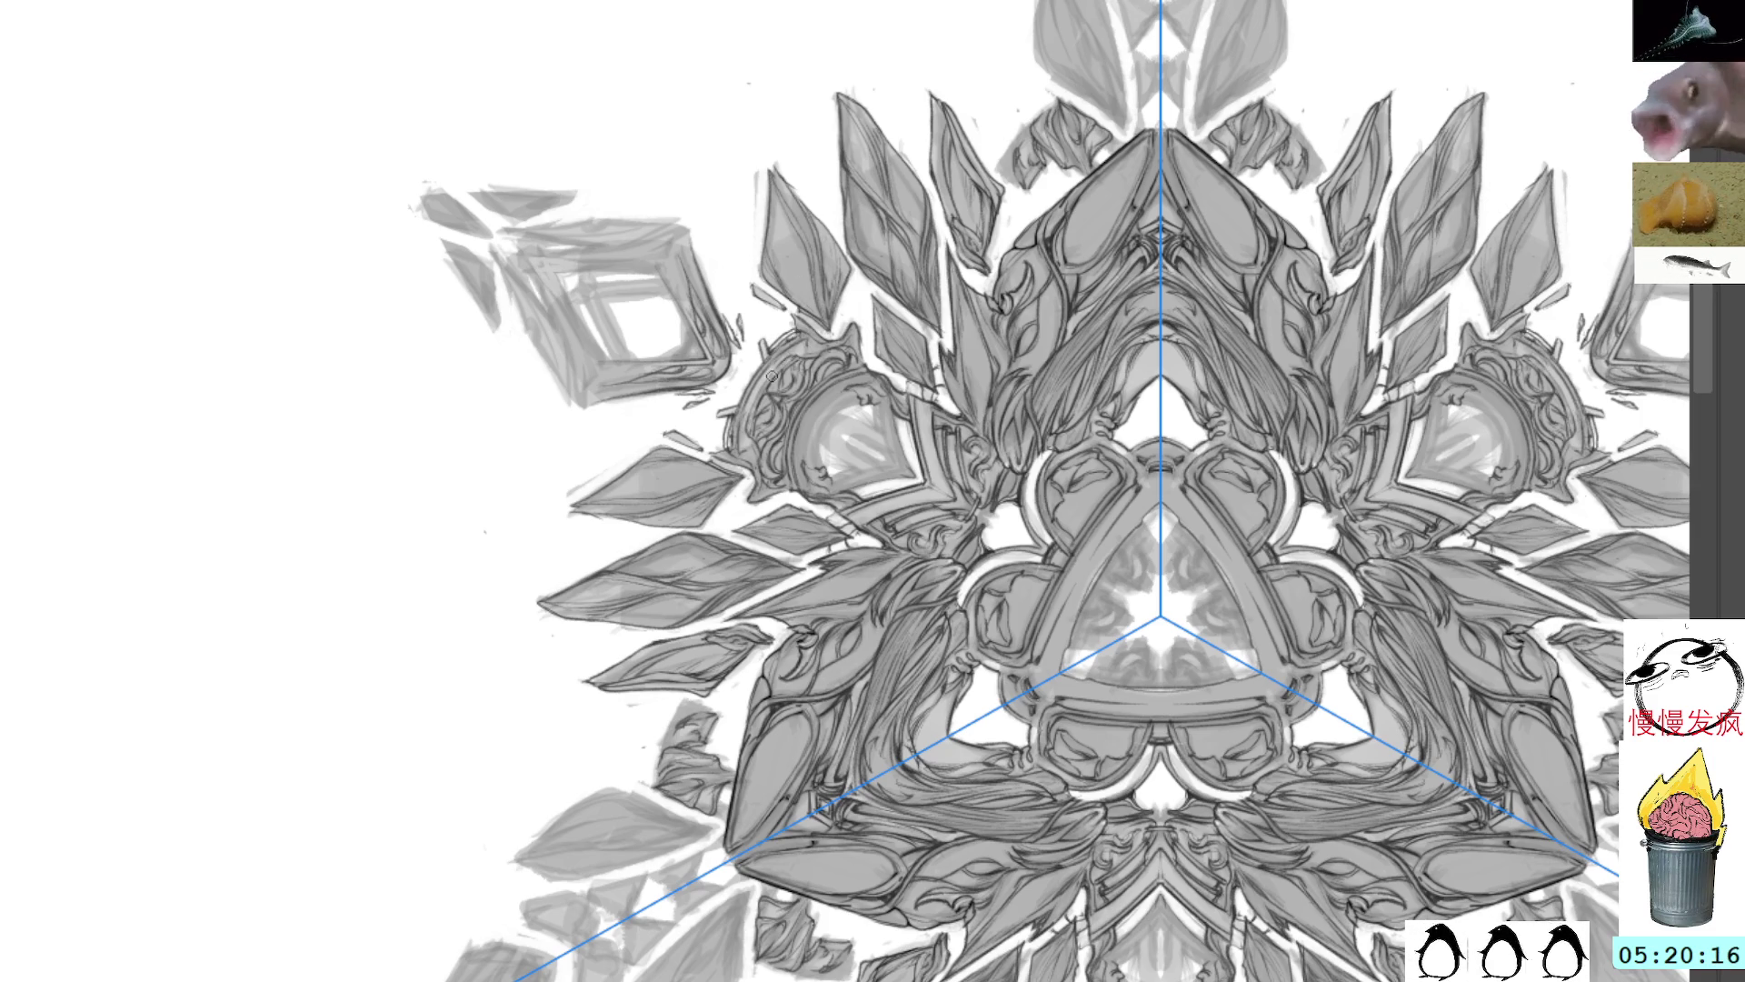
left_click_drag(783, 360, 759, 405)
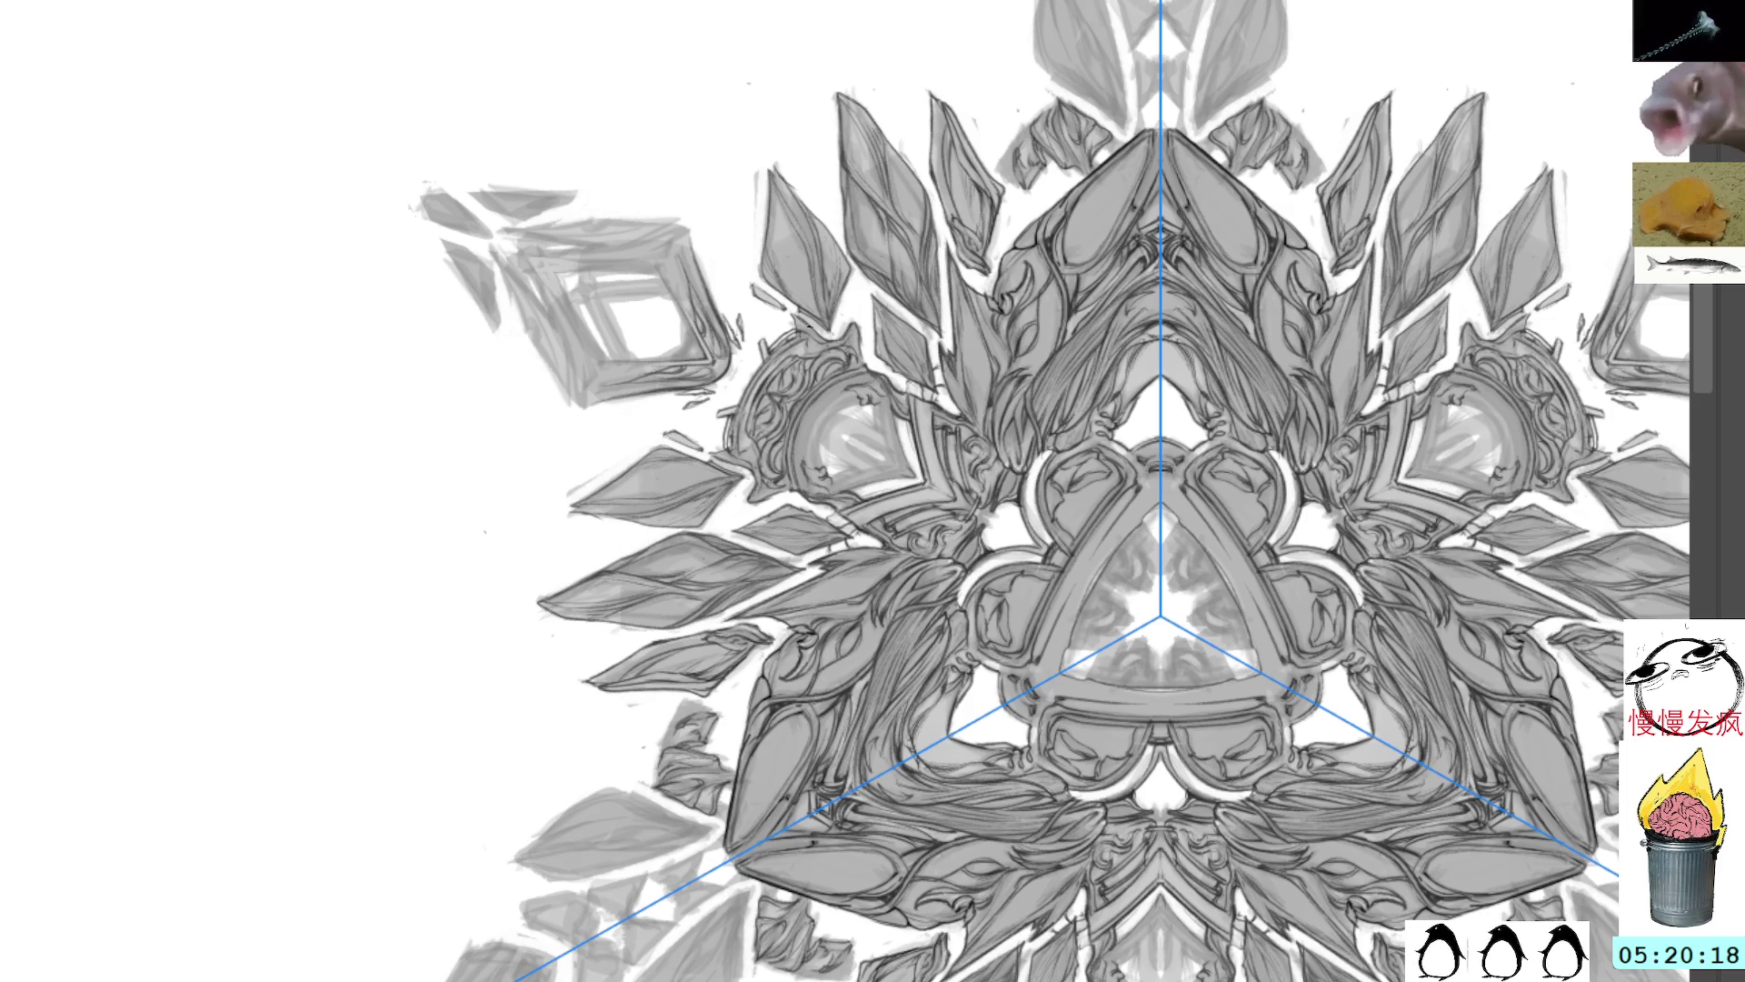
Step: Rotate the canvas about half a turn and pan so the mandala centre sits lower-left
key("4")
key("4")
key("4")
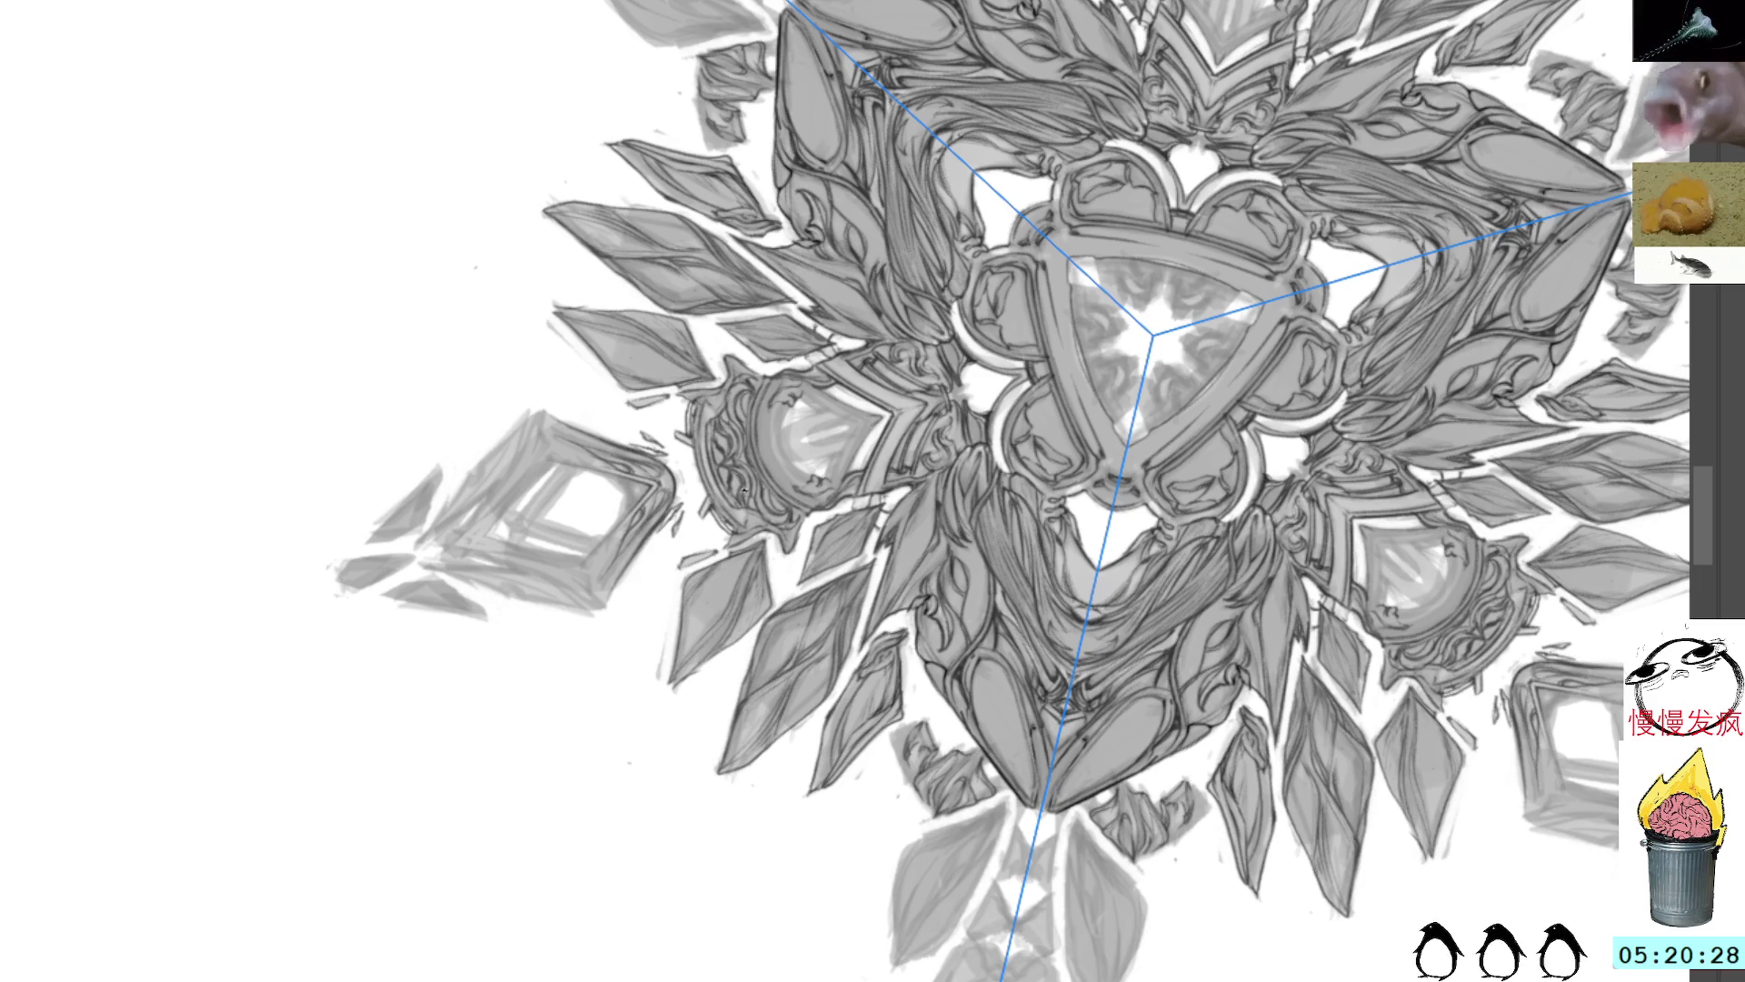
left_click_drag(881, 186, 772, 479)
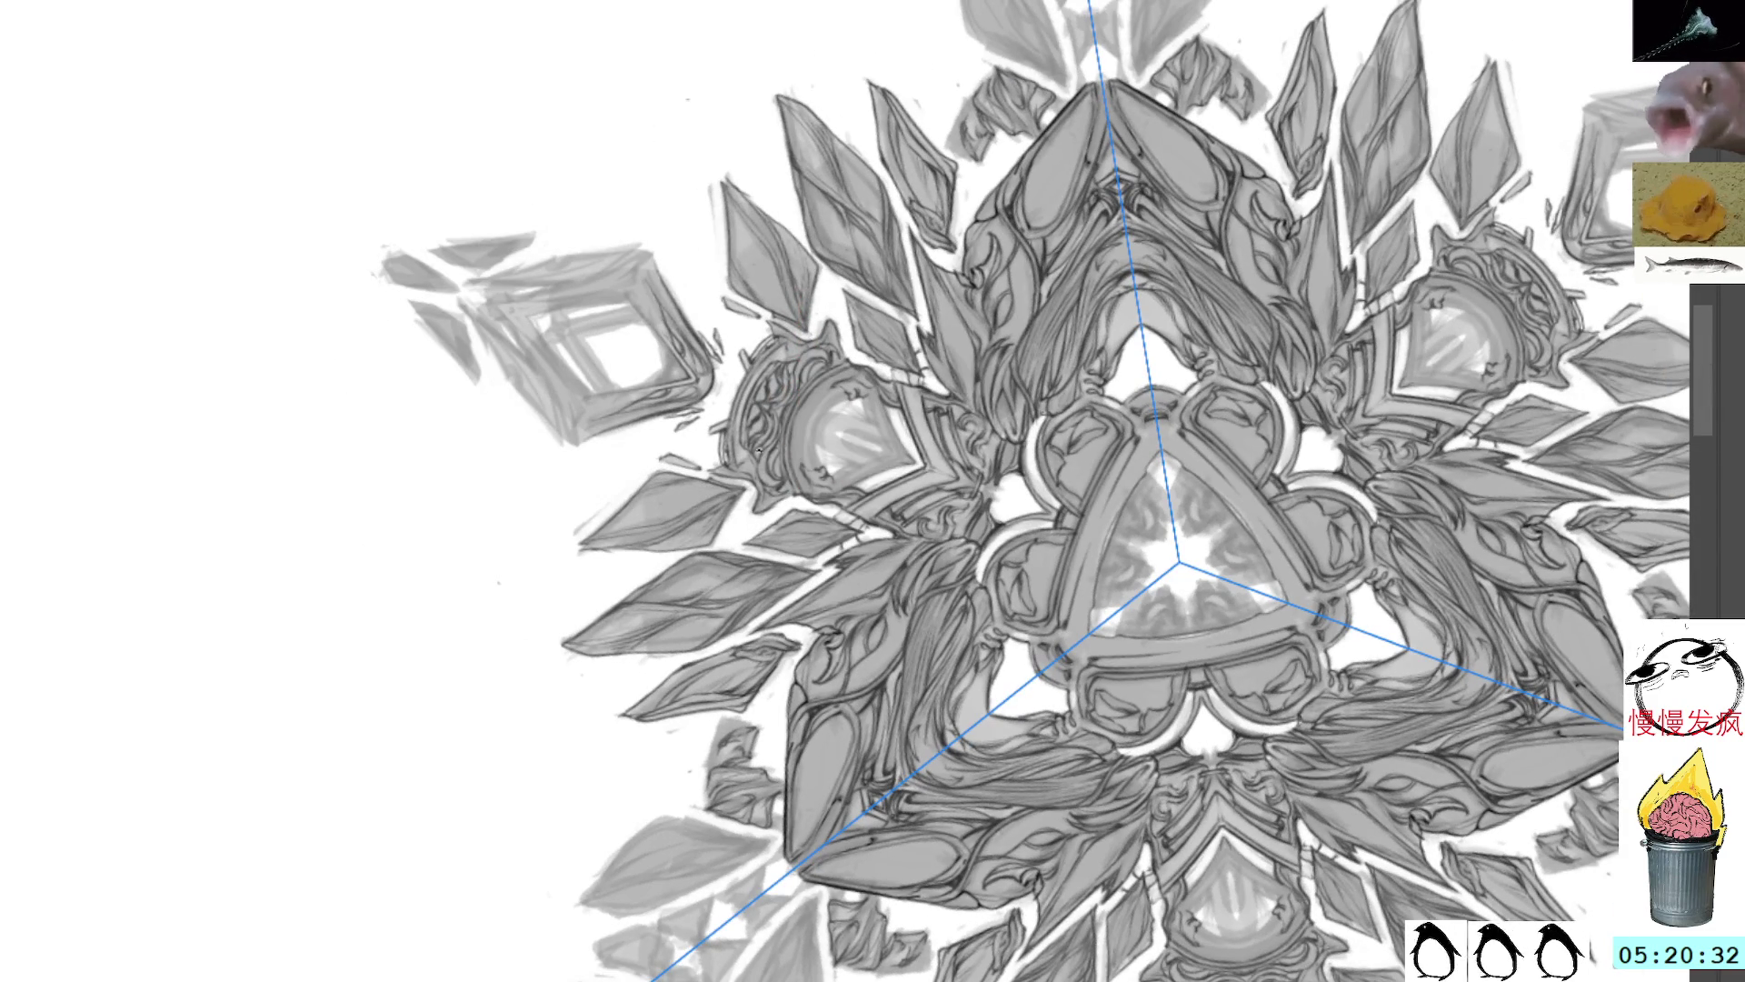
mouse_move(772, 479)
left_mouse_down()
mouse_move(755, 355)
mouse_move(781, 285)
left_mouse_up()
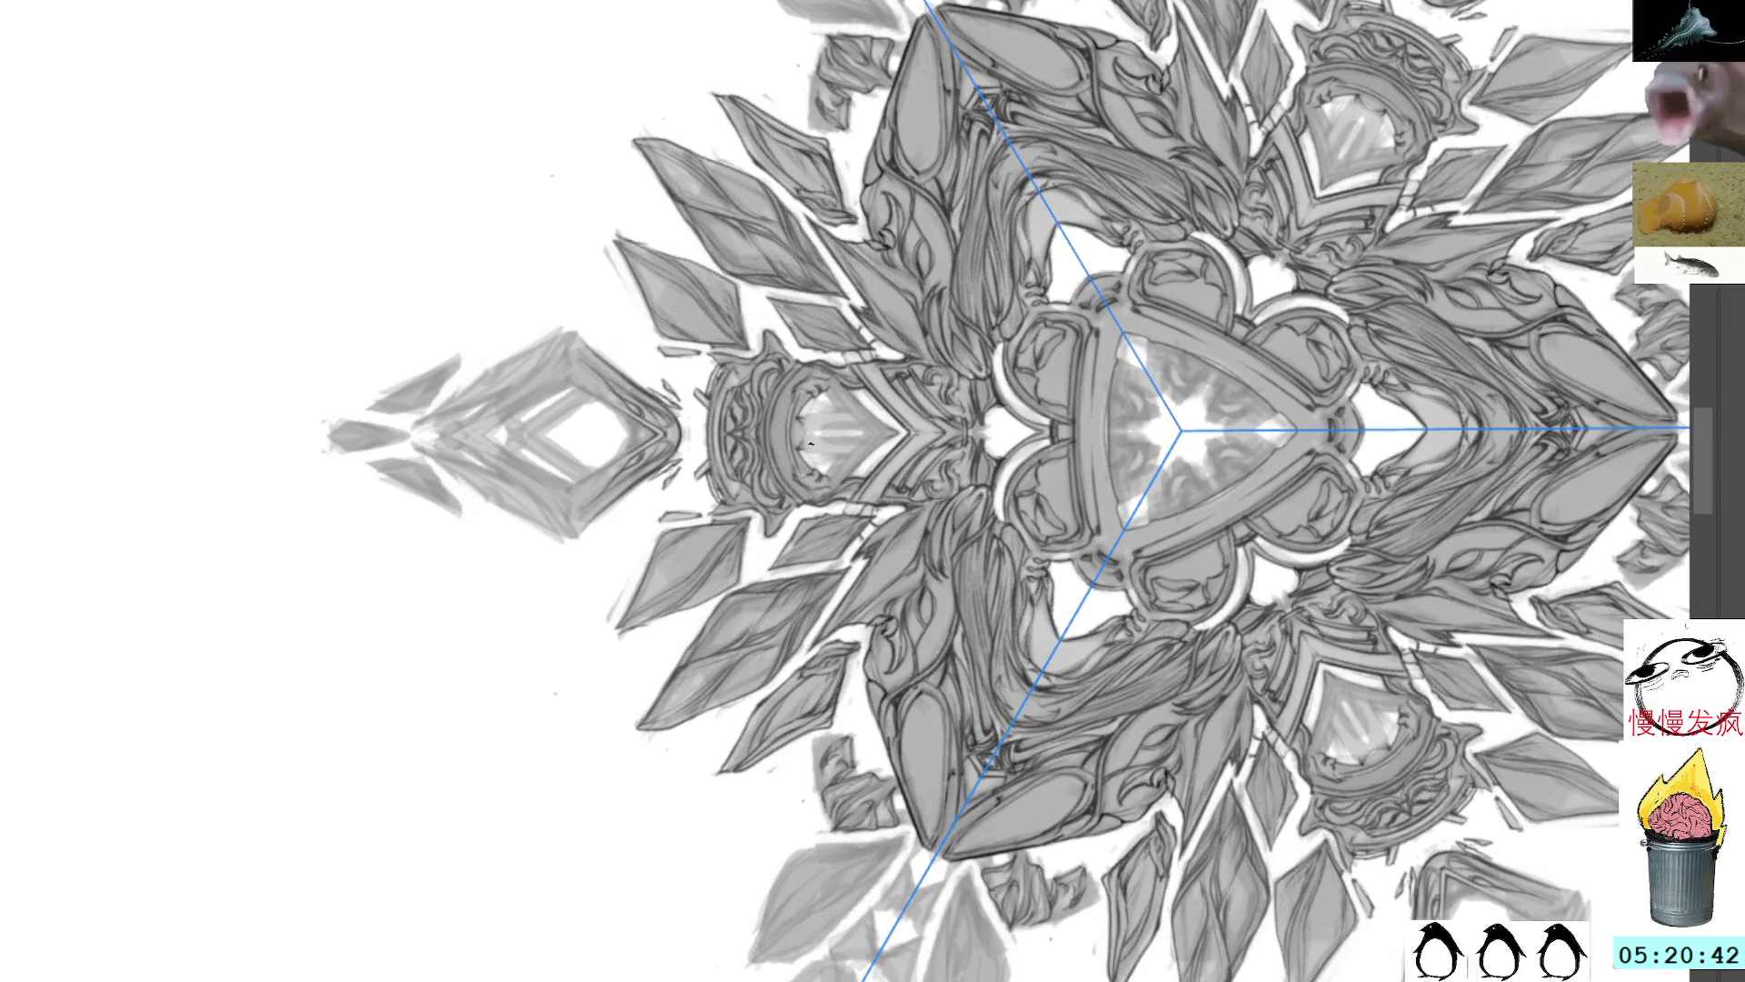
mouse_move(1181, 427)
left_mouse_down()
mouse_move(829, 427)
mouse_move(725, 341)
left_mouse_up()
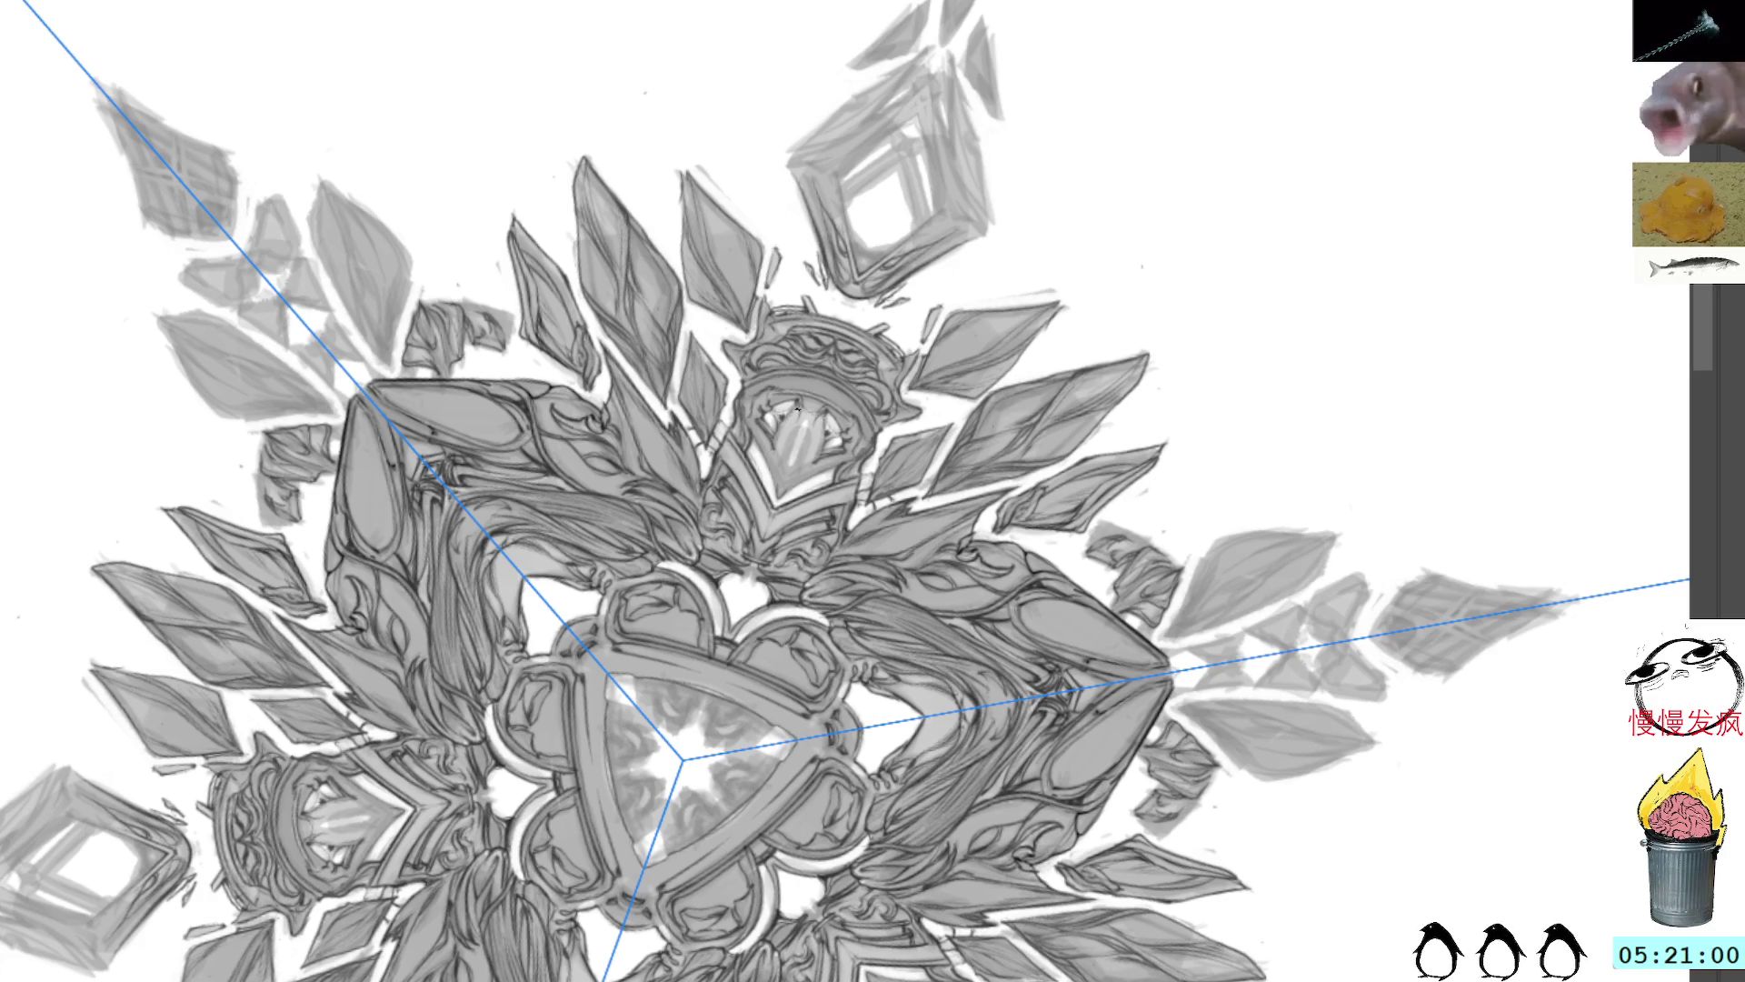
Step: Hatch dark mirrored strokes on the face and its top, undoing the last stroke
left_click_drag(797, 427, 803, 464)
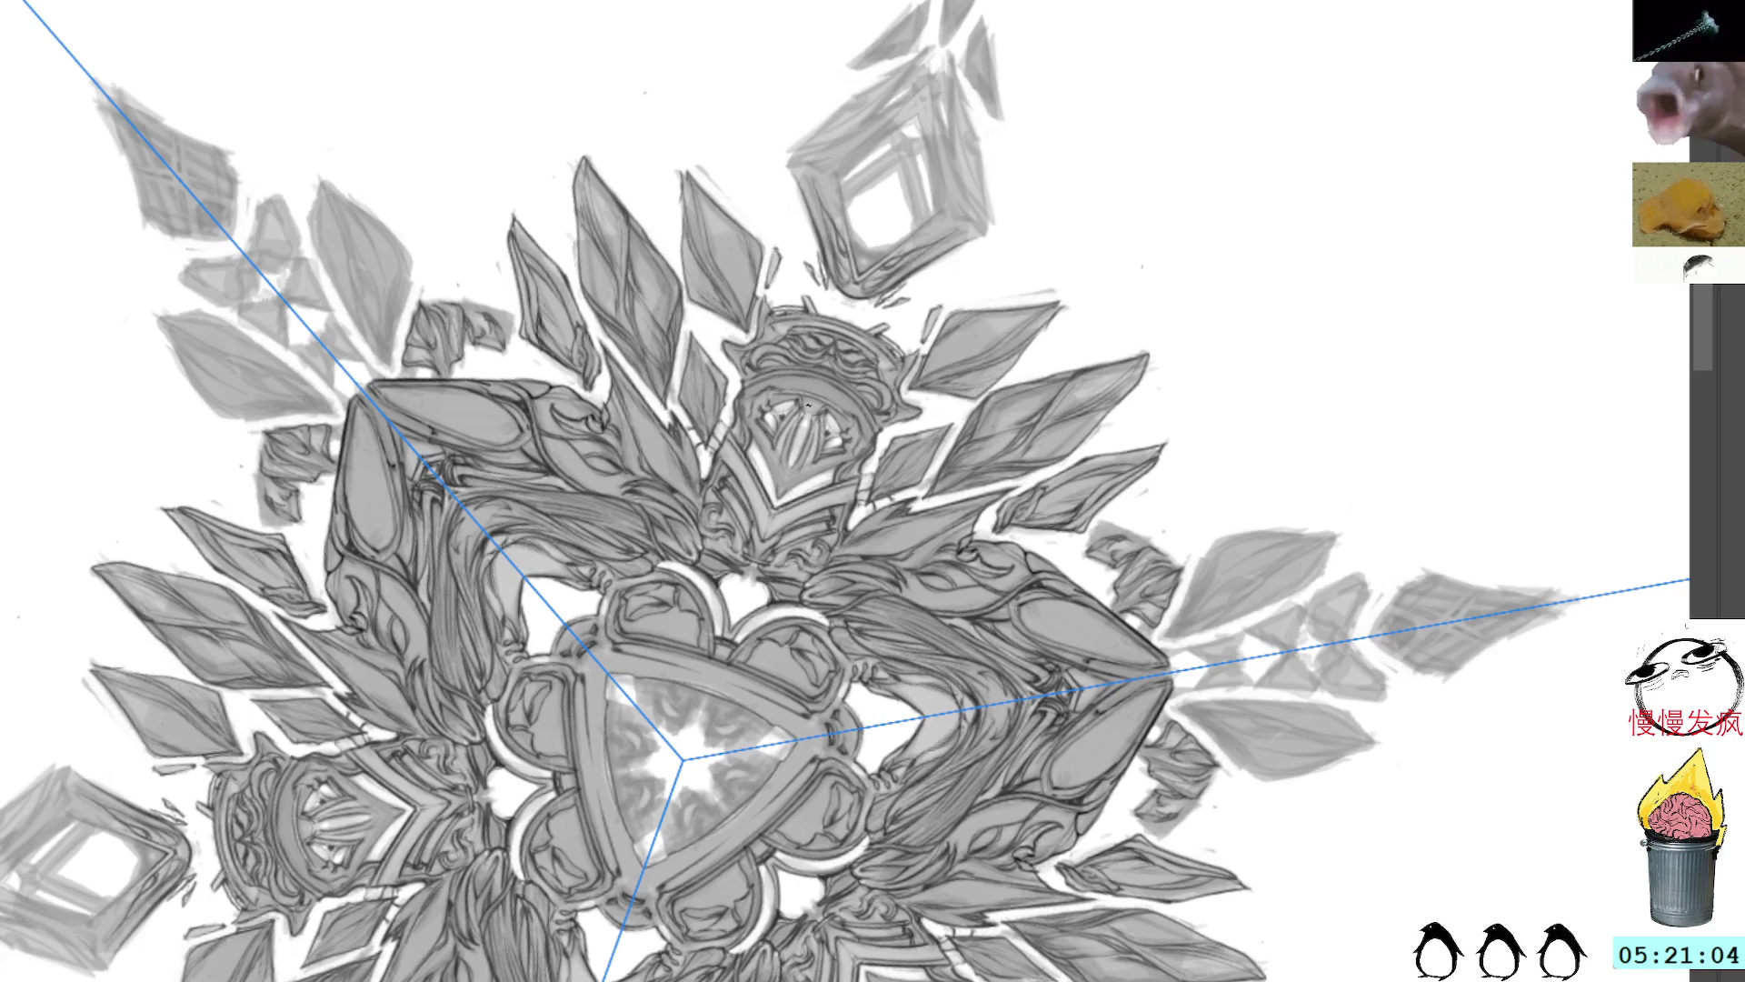
left_click_drag(800, 391, 788, 462)
key("ctrl+z")
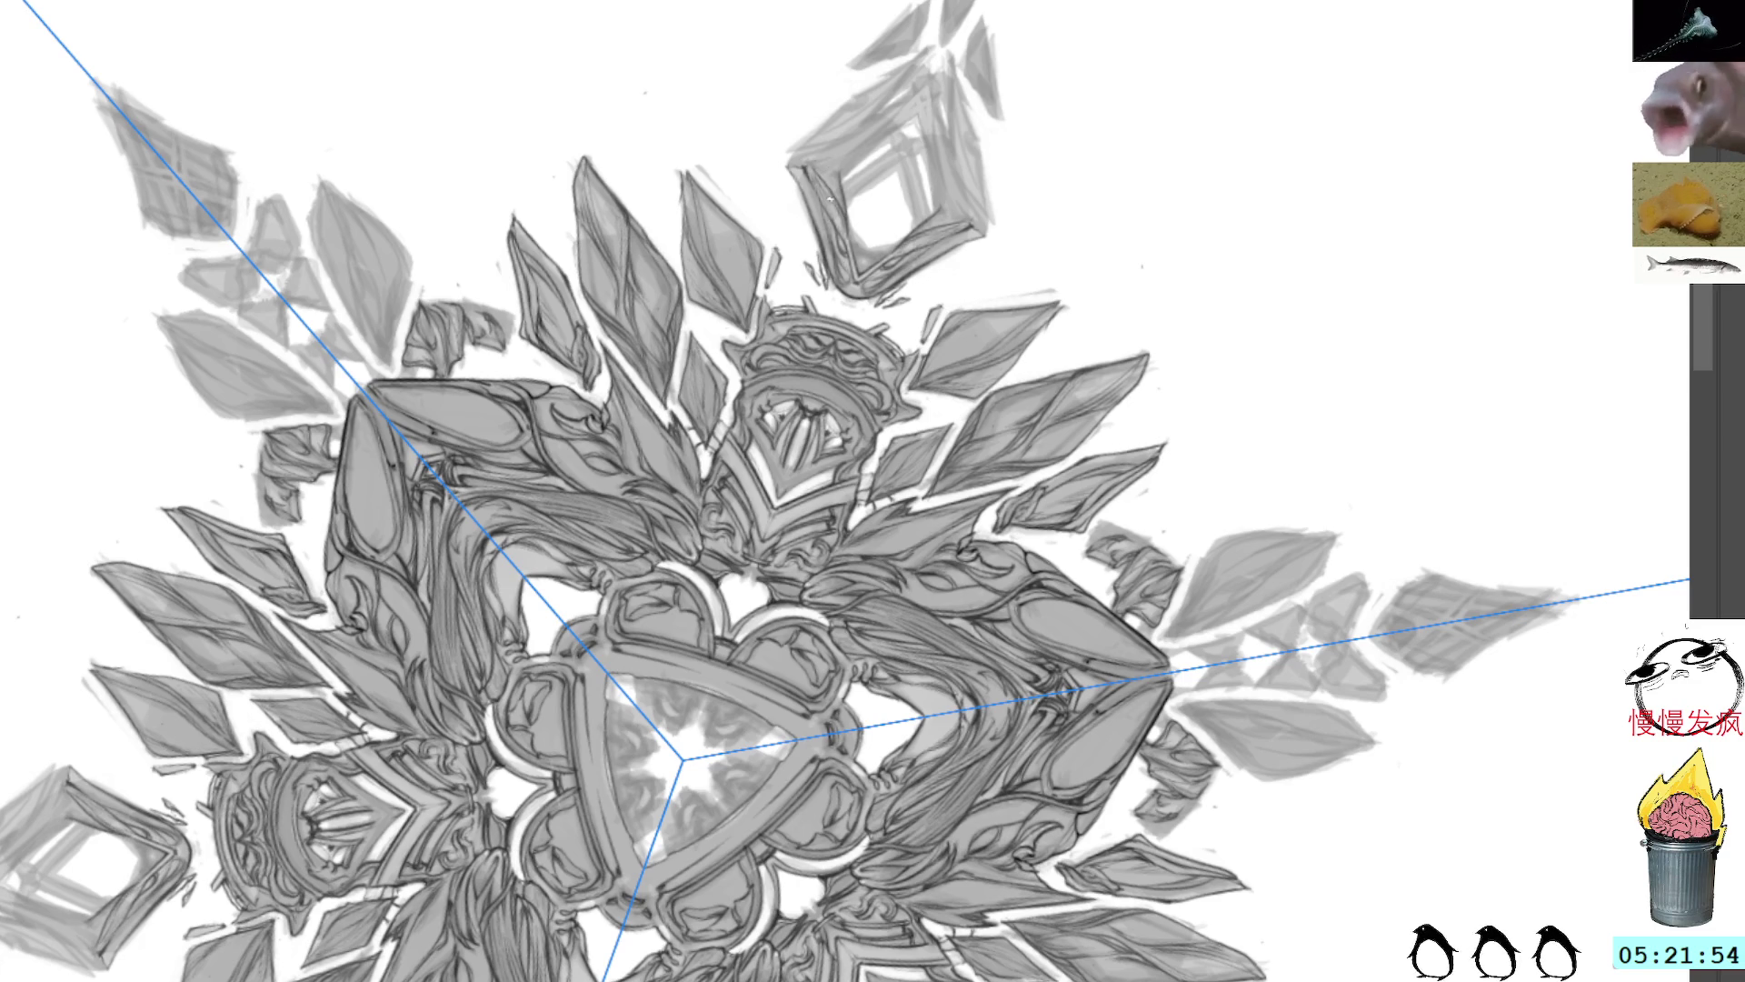
Step: Pan the view to bring the mandala's central triangular knot into view
mouse_move(551, 638)
left_mouse_down()
mouse_move(551, 427)
mouse_move(656, 193)
left_mouse_up()
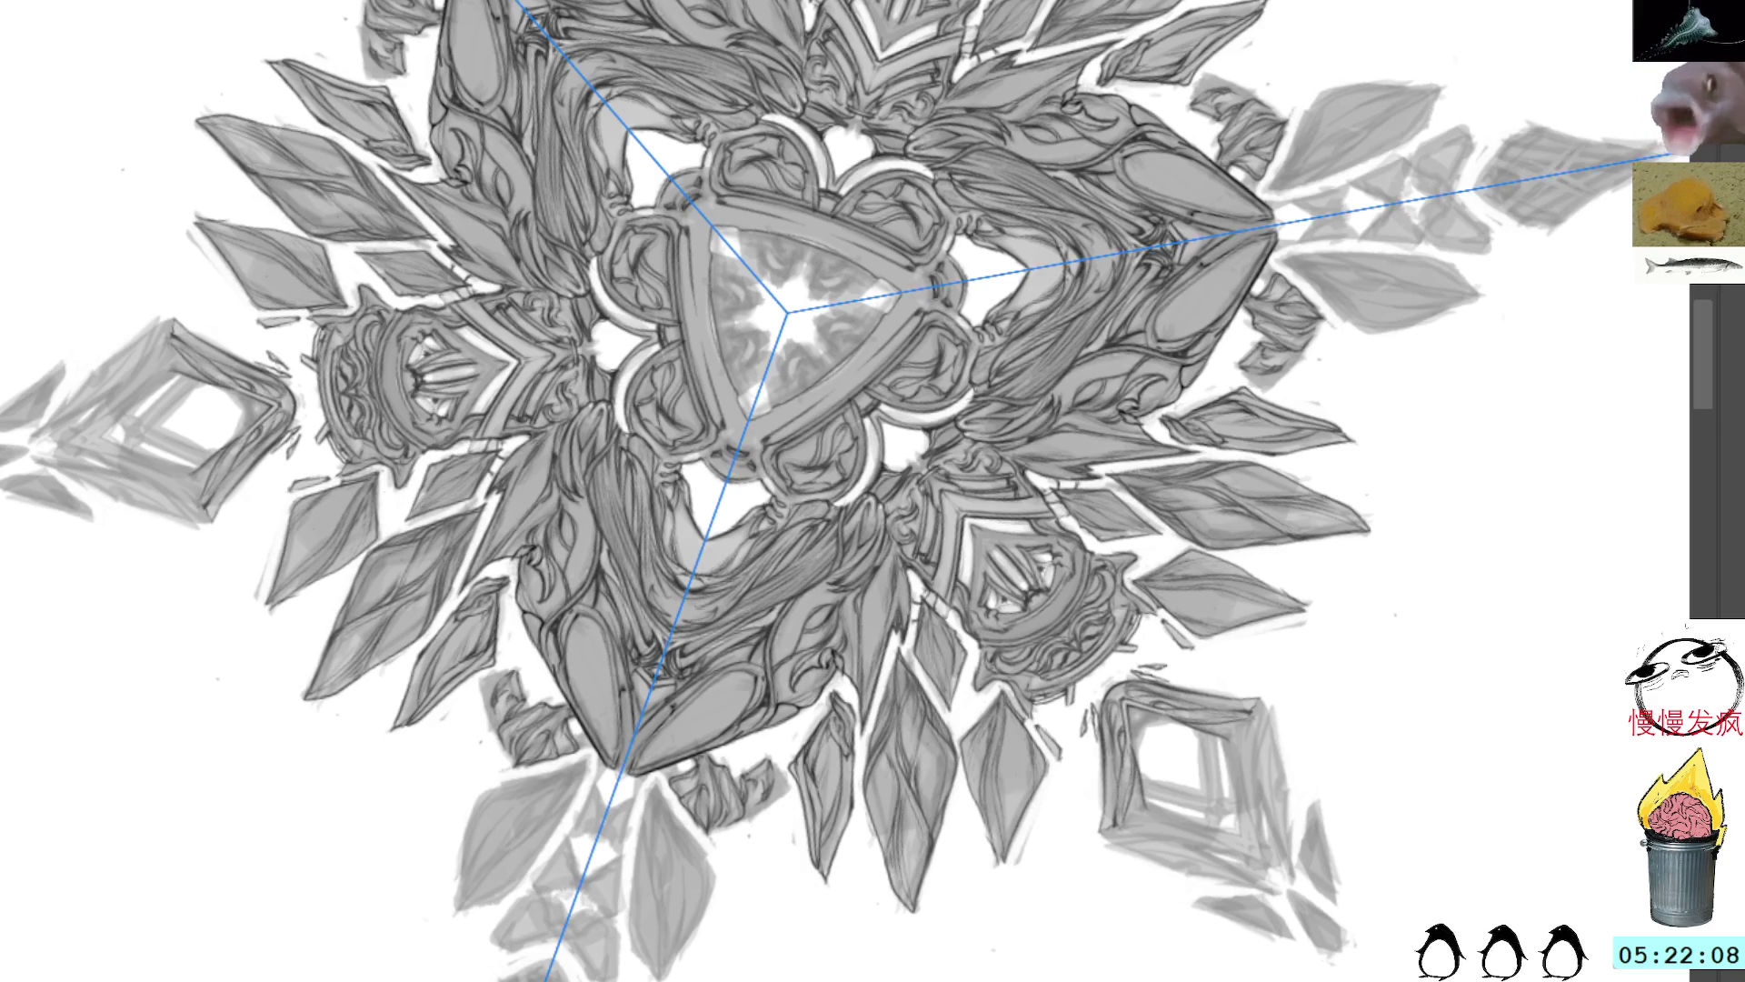
left_click_drag(643, 254, 622, 327)
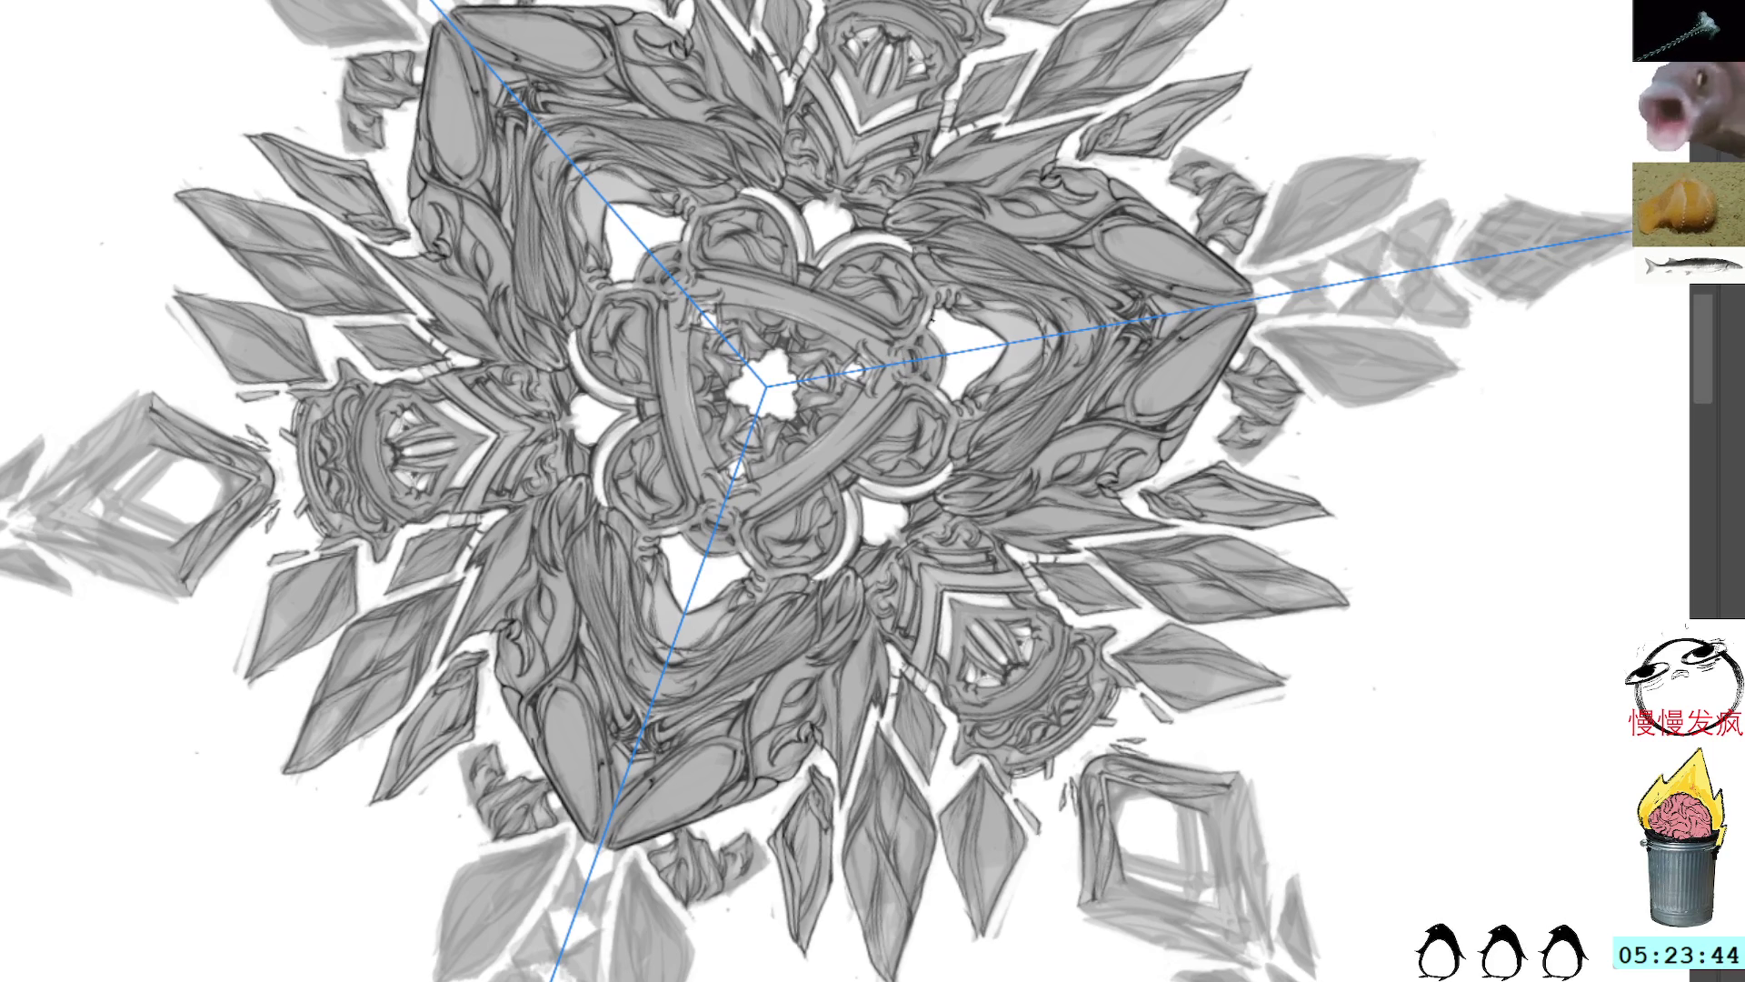
Step: Reset the canvas rotation to upright and pan to centre the mandala core
mouse_move(975, 279)
left_mouse_down()
mouse_move(935, 229)
mouse_move(894, 282)
left_mouse_up()
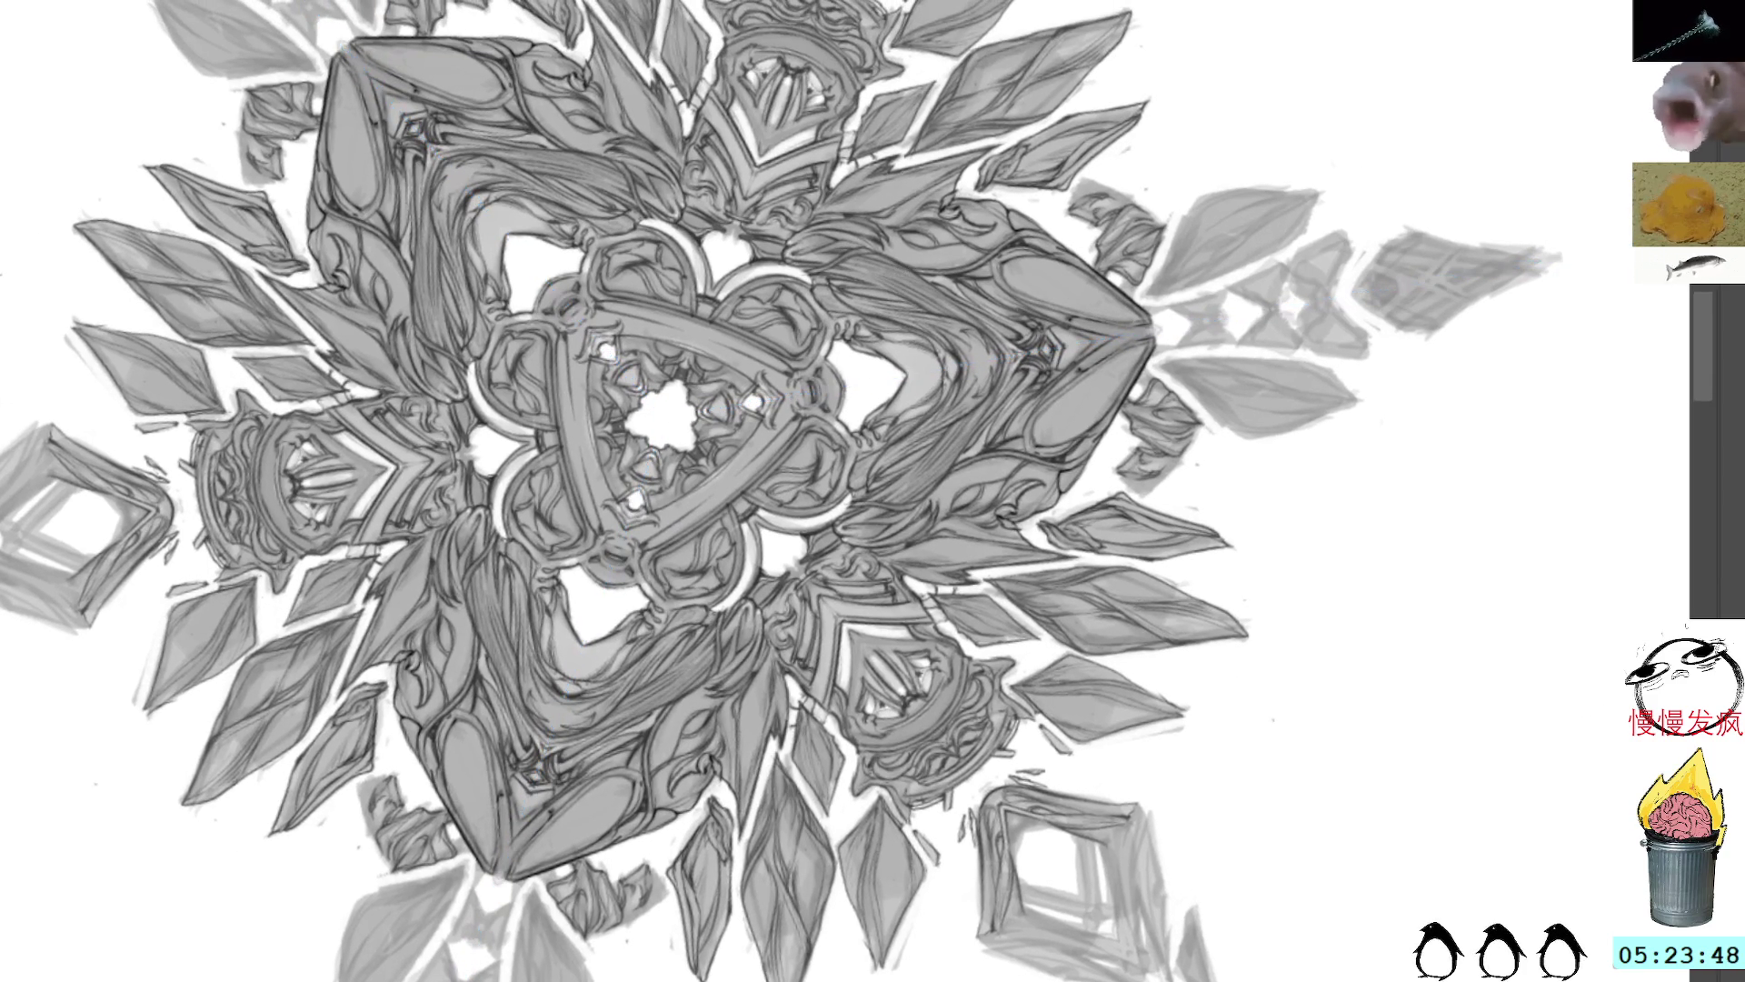
key("5")
left_click_drag(1075, 278, 851, 238)
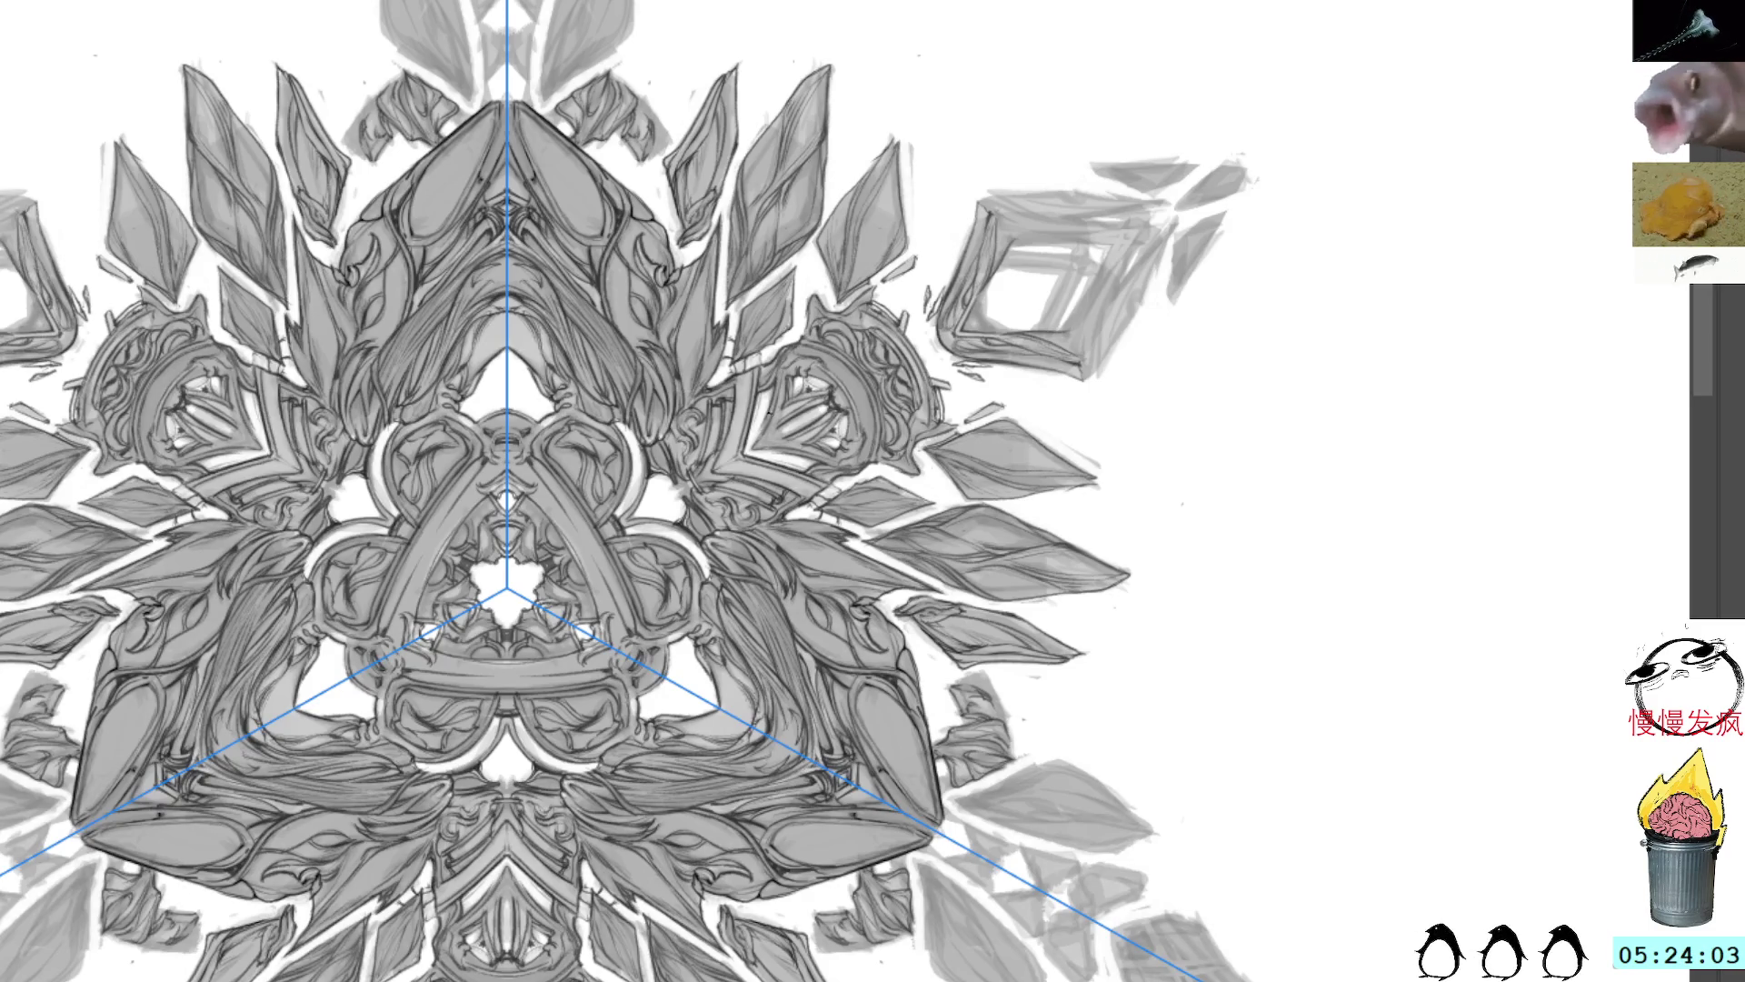
Step: Add a short mirrored stroke, then a thin mirrored vertical line in the upper ornament
left_click_drag(768, 441, 775, 409)
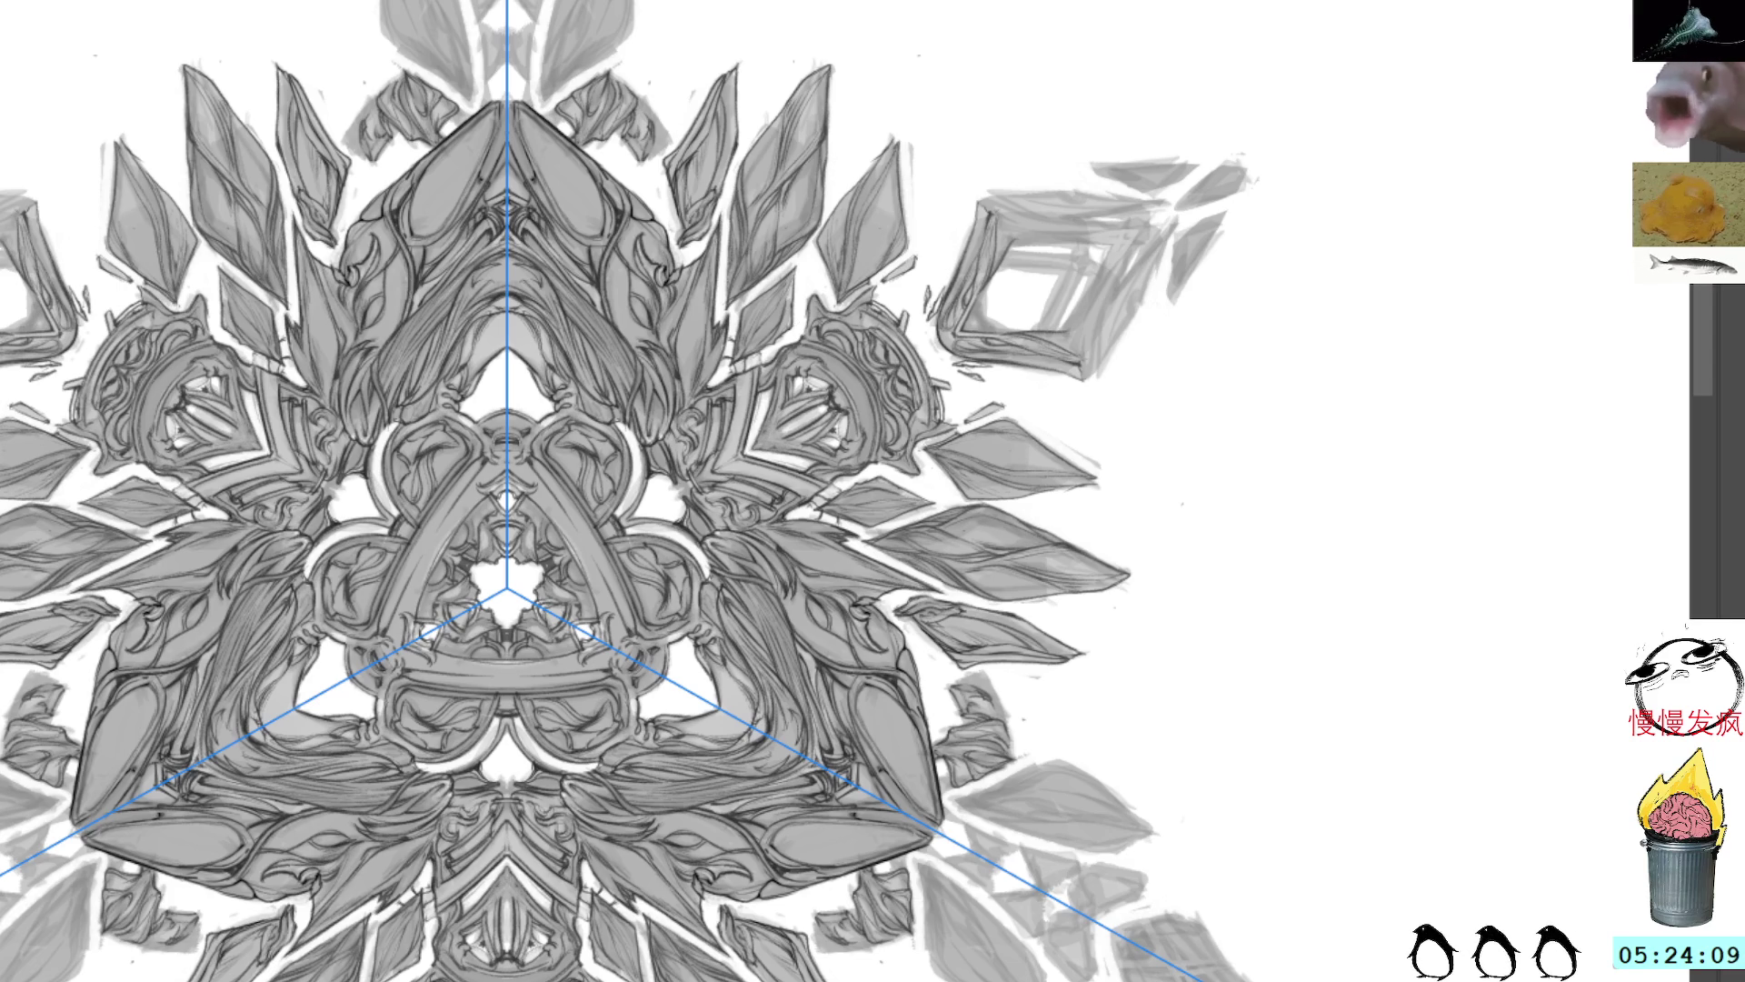
key("ctrl+z")
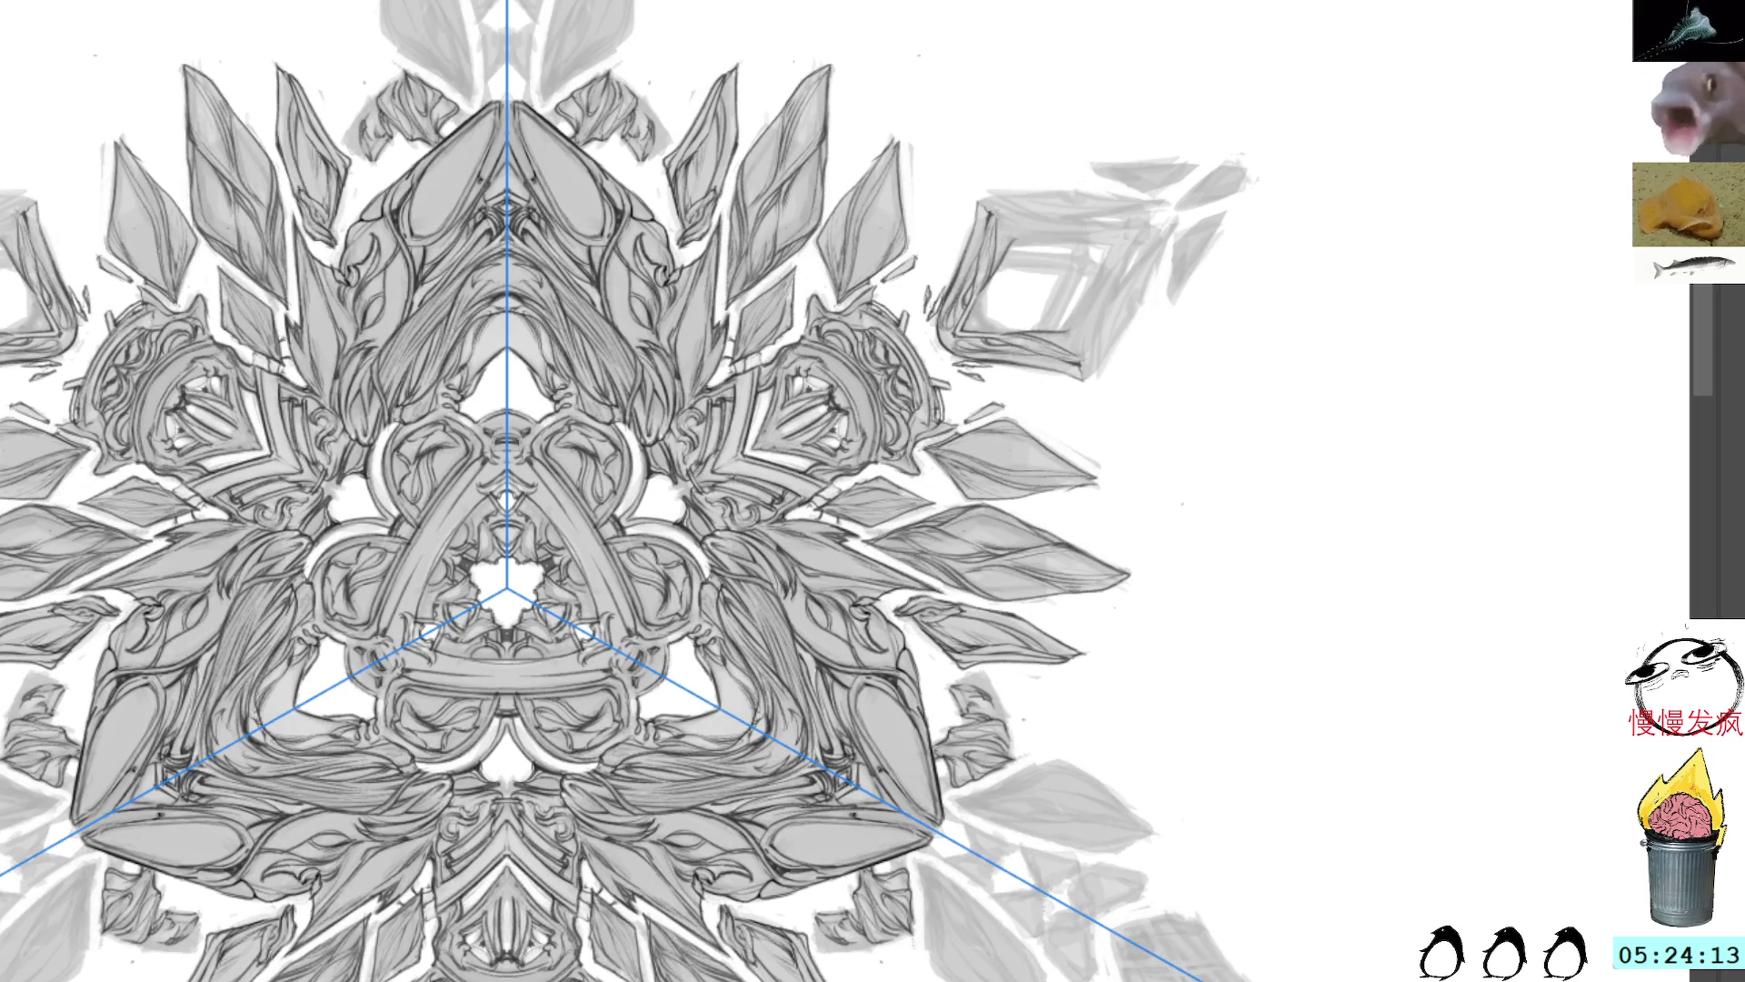
key("ctrl+shift+z")
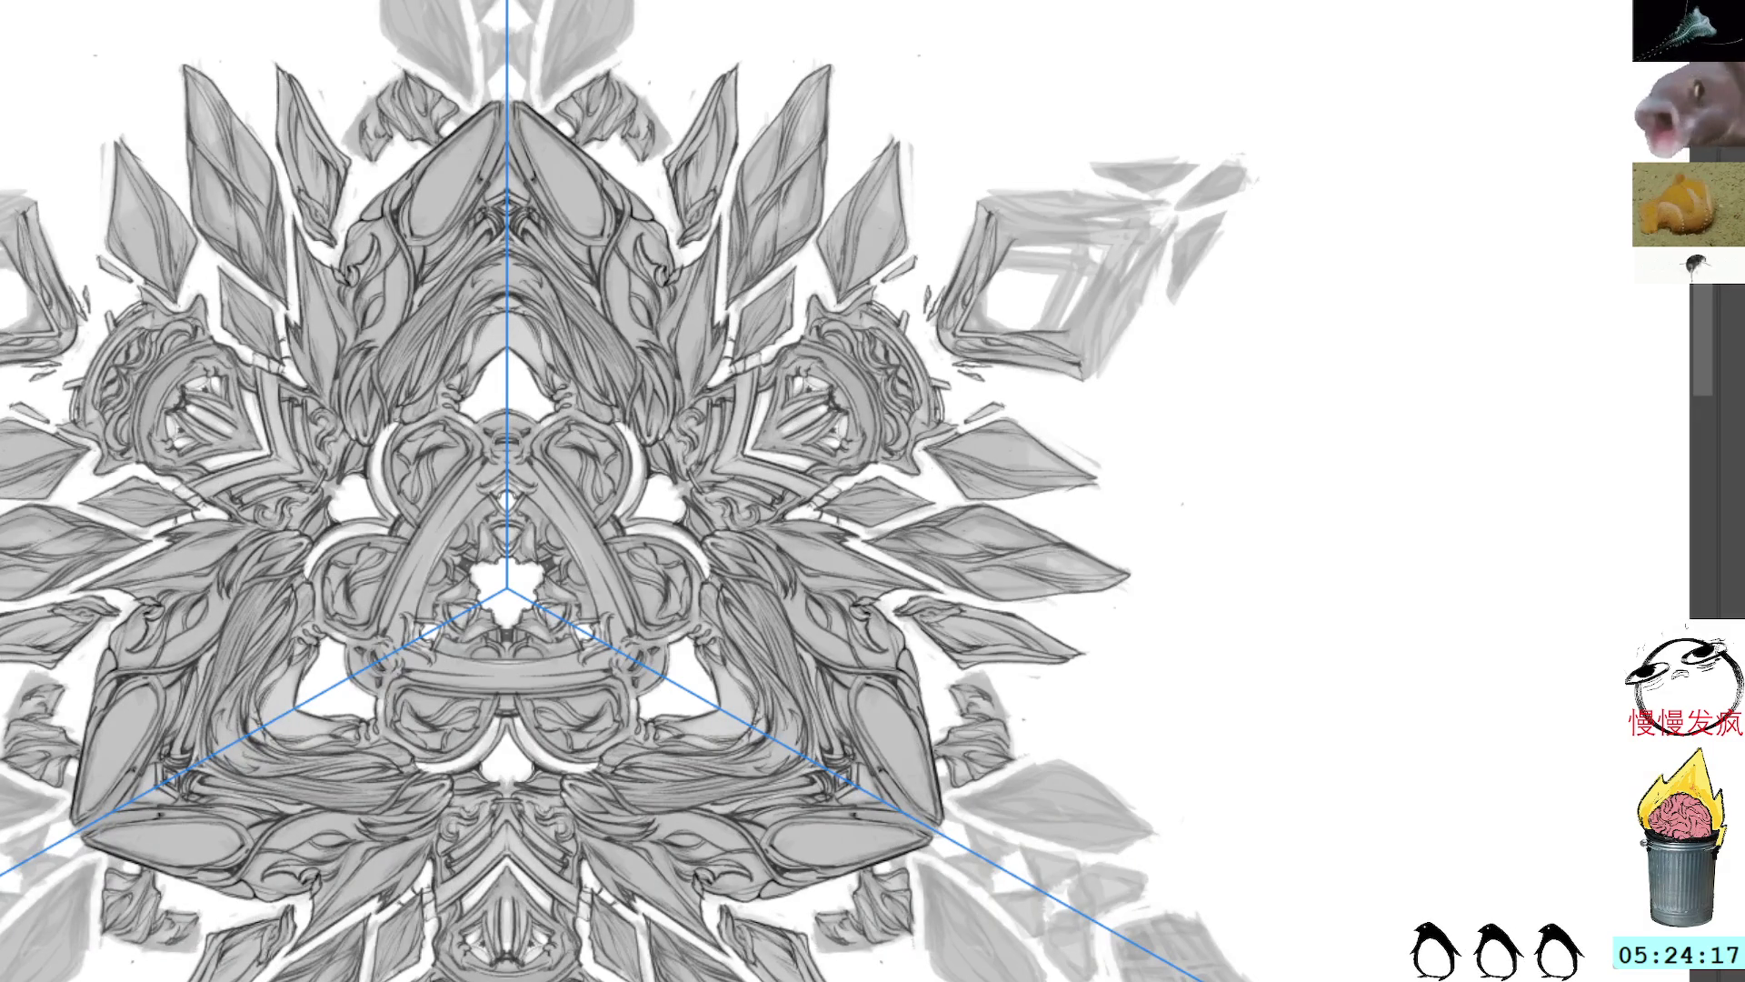
key("ctrl+shift+z")
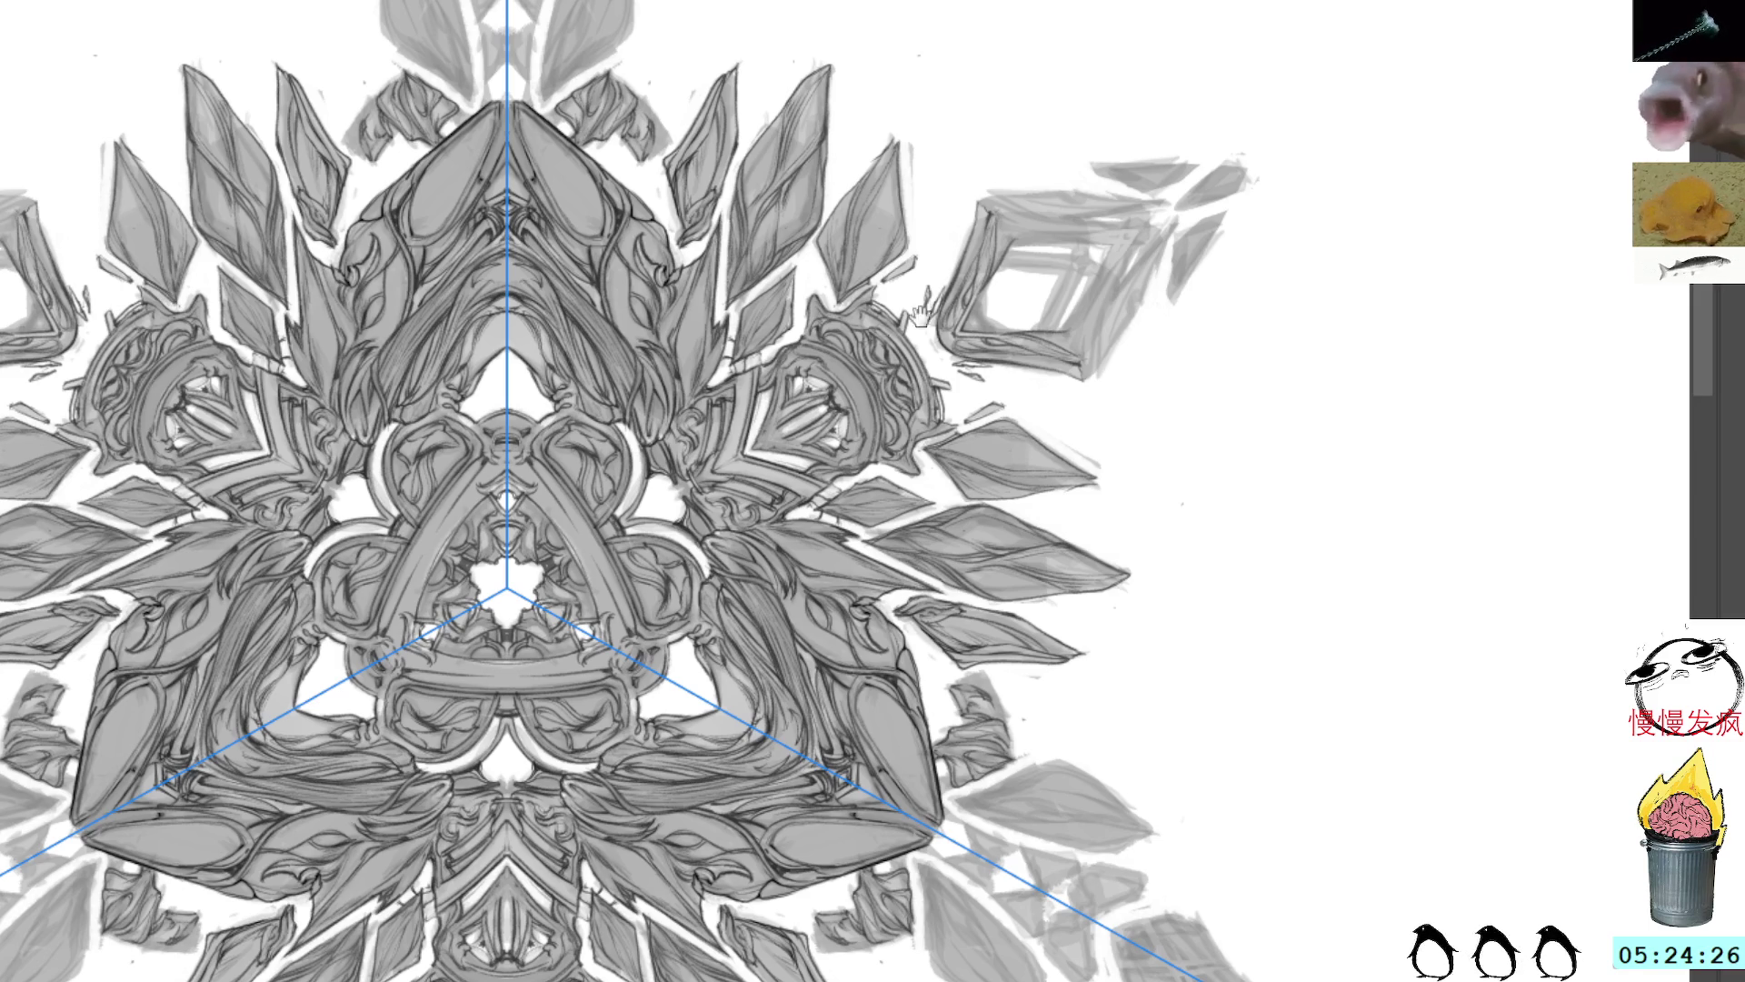
mouse_move(960, 62)
left_mouse_down()
mouse_move(1017, 373)
mouse_move(1014, 218)
left_mouse_up()
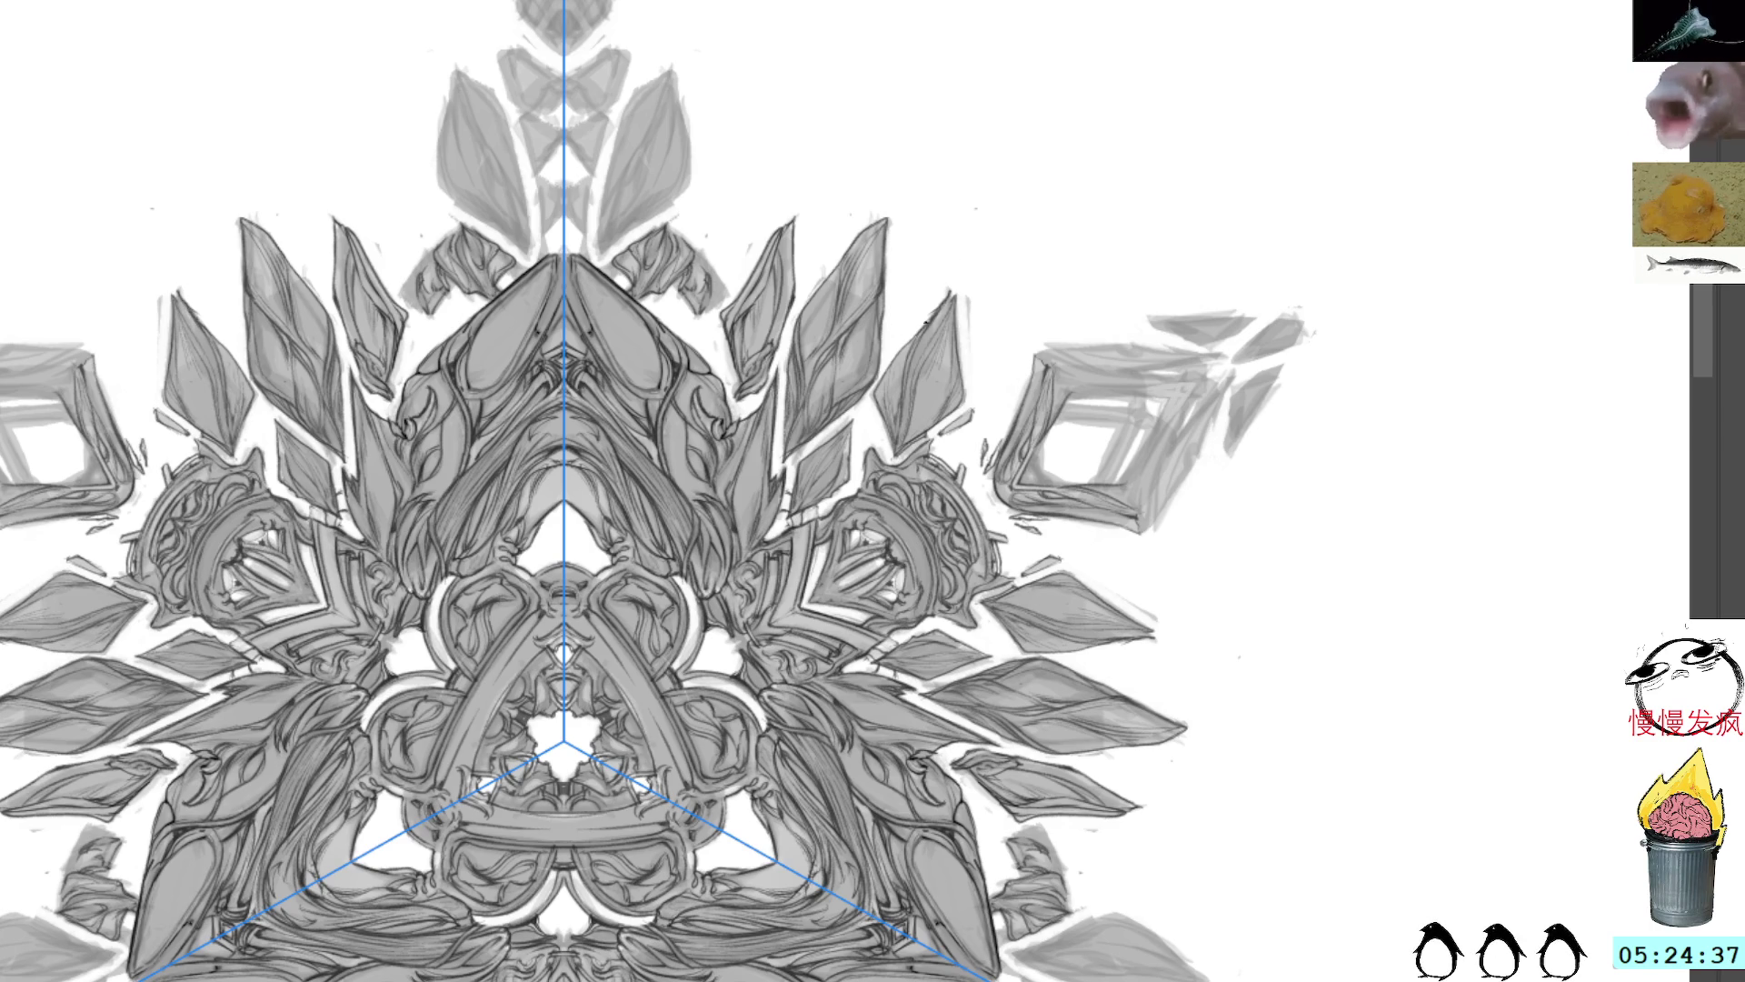
mouse_move(952, 293)
left_mouse_down()
mouse_move(956, 364)
mouse_move(1033, 58)
mouse_move(918, 84)
mouse_move(965, 279)
left_mouse_up()
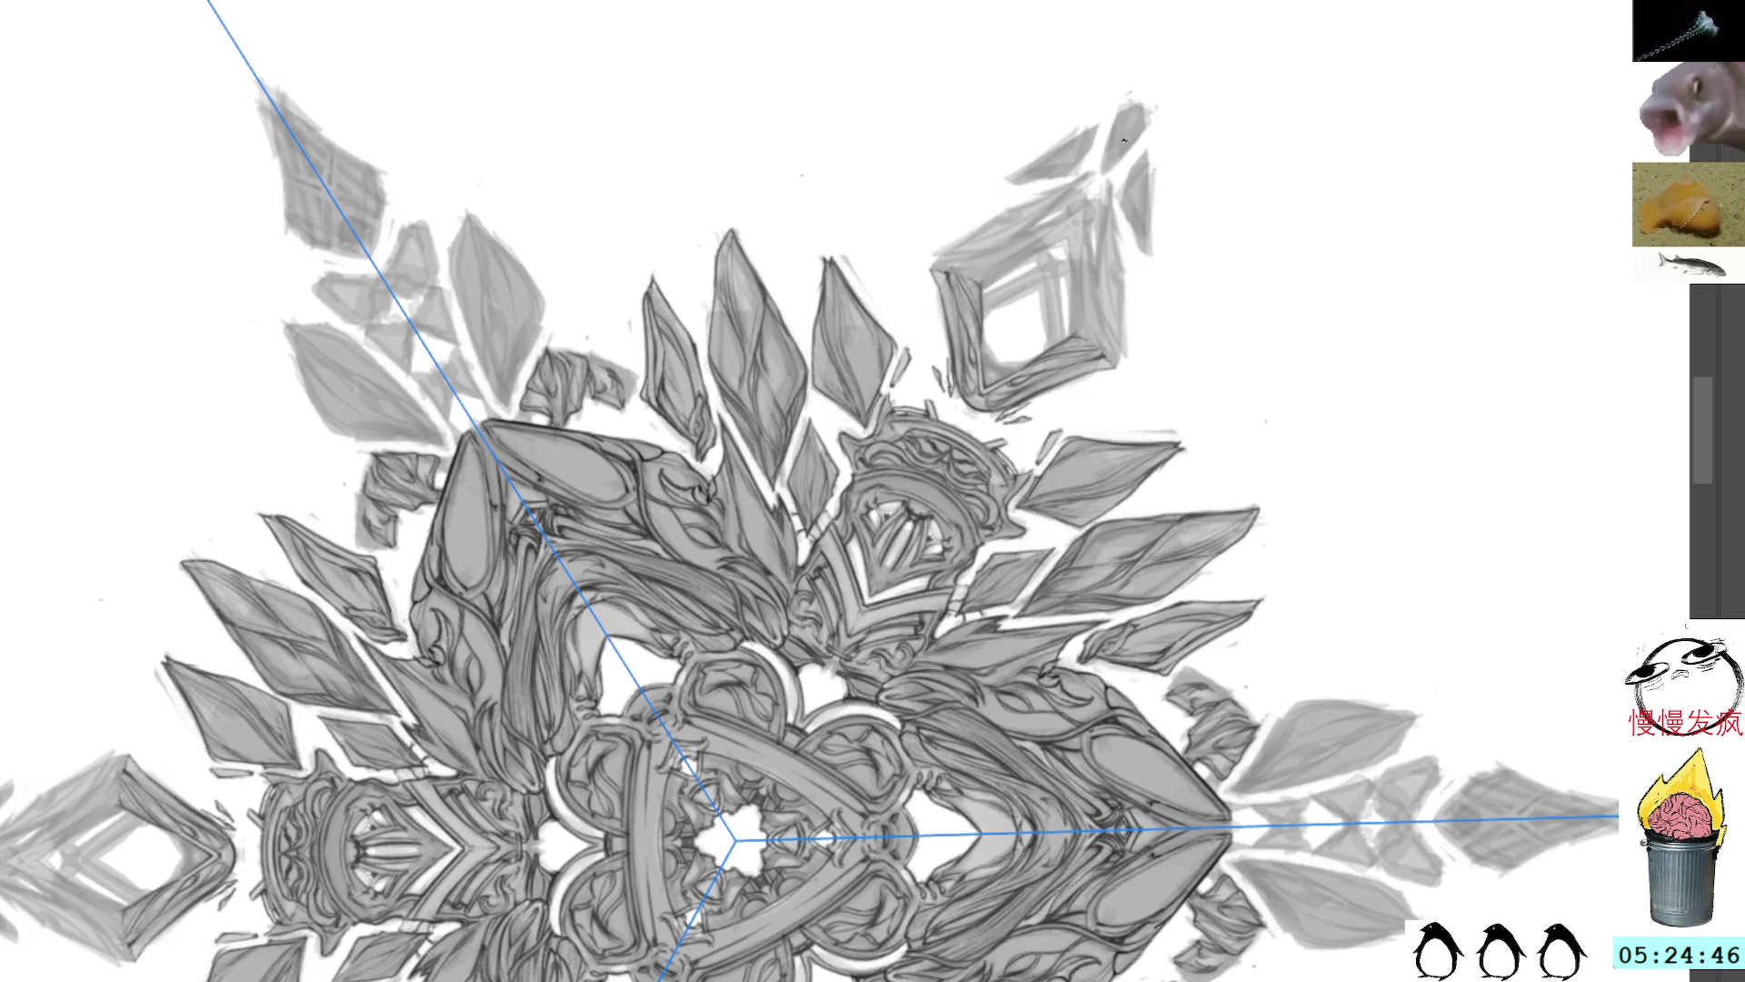
Step: Darken the upper-right shard's diamond tip and right edge with mirrored strokes
mouse_move(1144, 107)
left_mouse_down()
mouse_move(1109, 163)
mouse_move(1132, 118)
left_mouse_up()
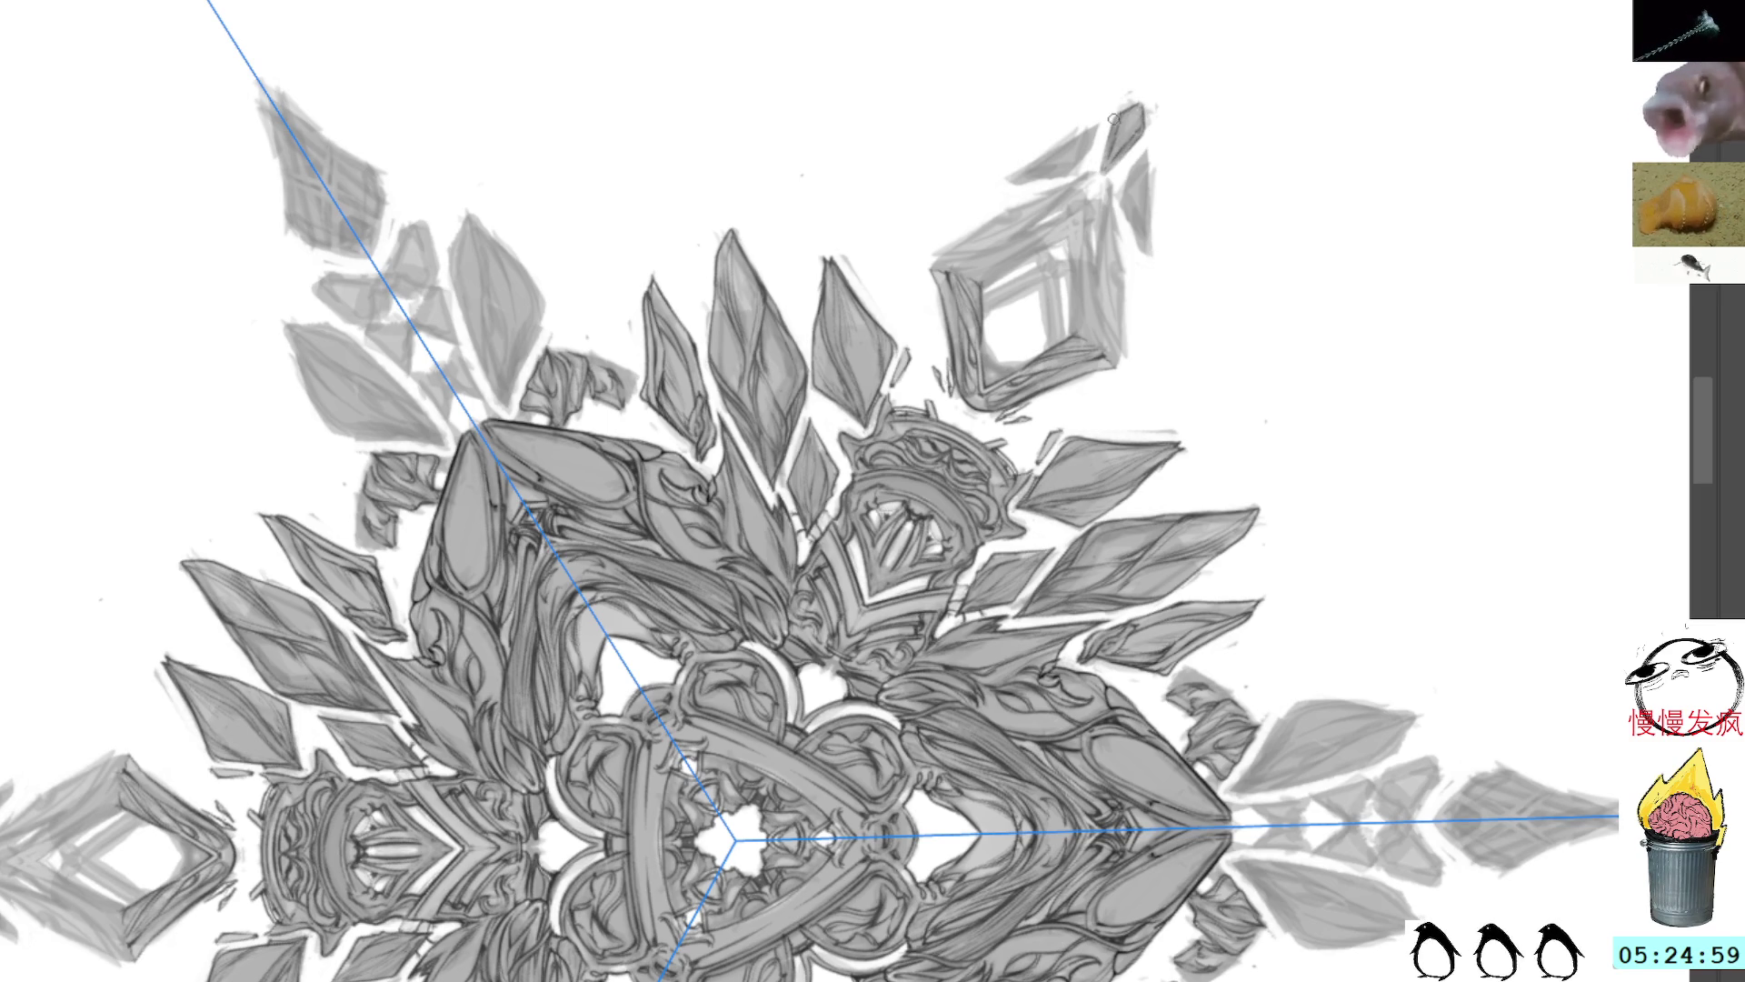
mouse_move(1118, 114)
left_mouse_down()
mouse_move(1136, 136)
mouse_move(1105, 169)
left_mouse_up()
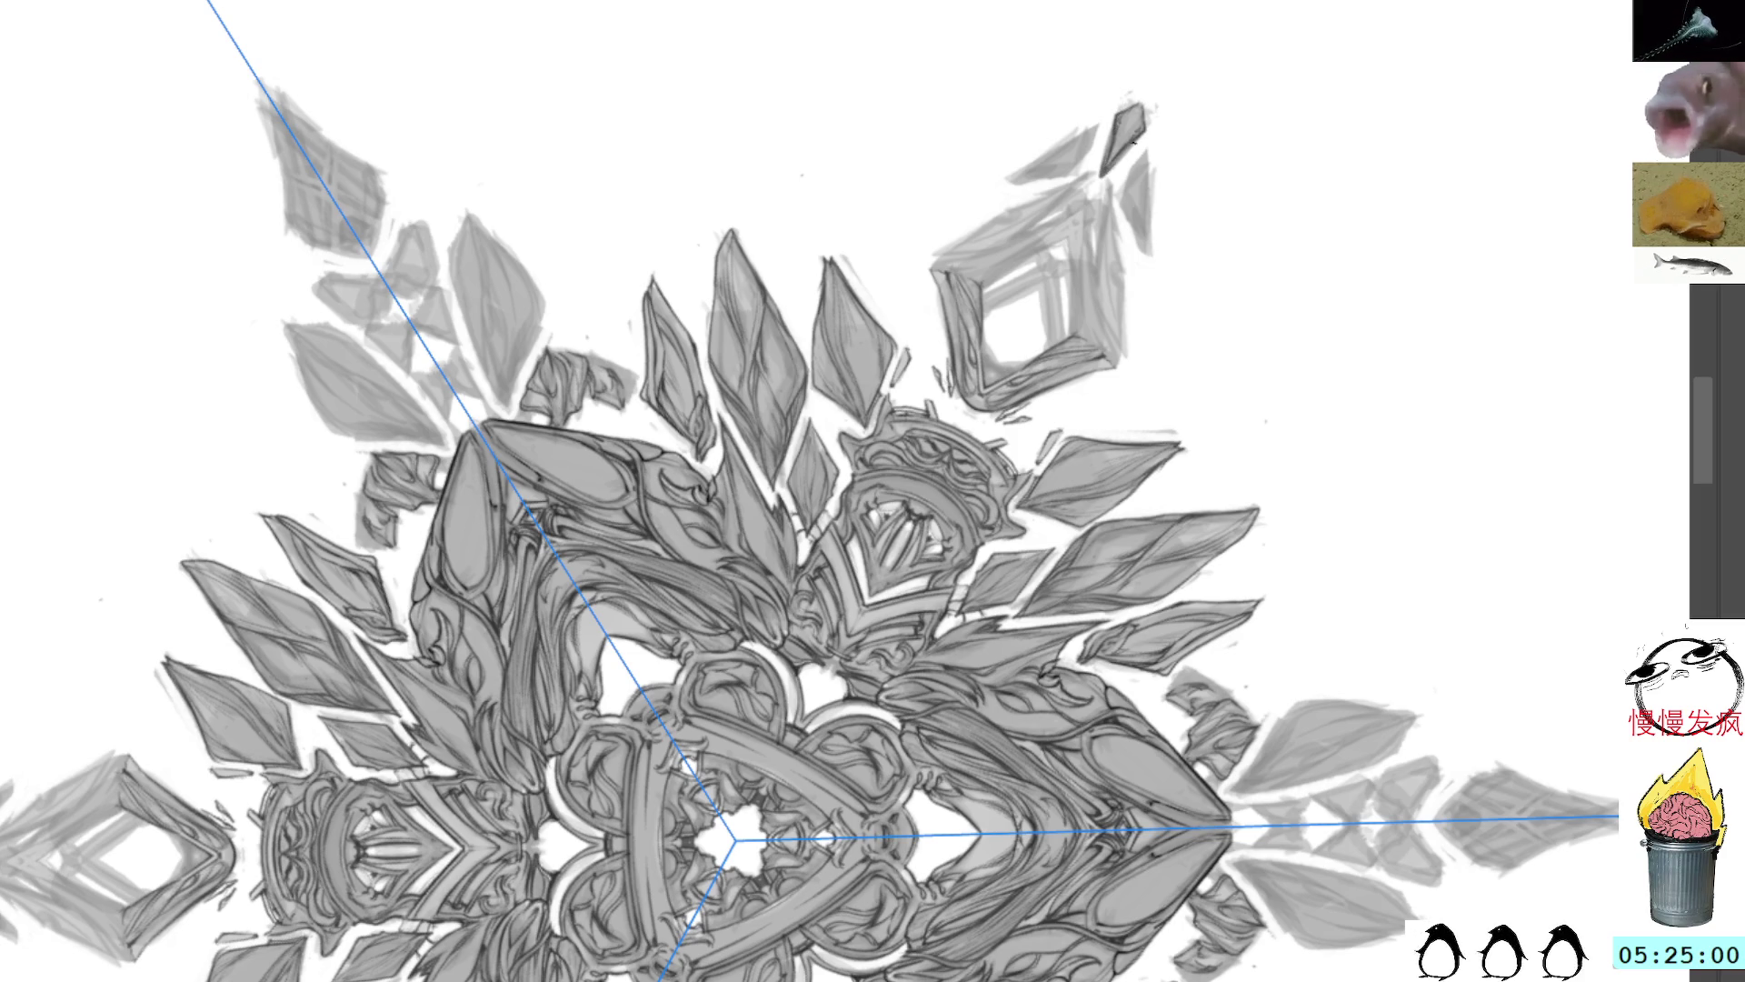
key("ctrl+z")
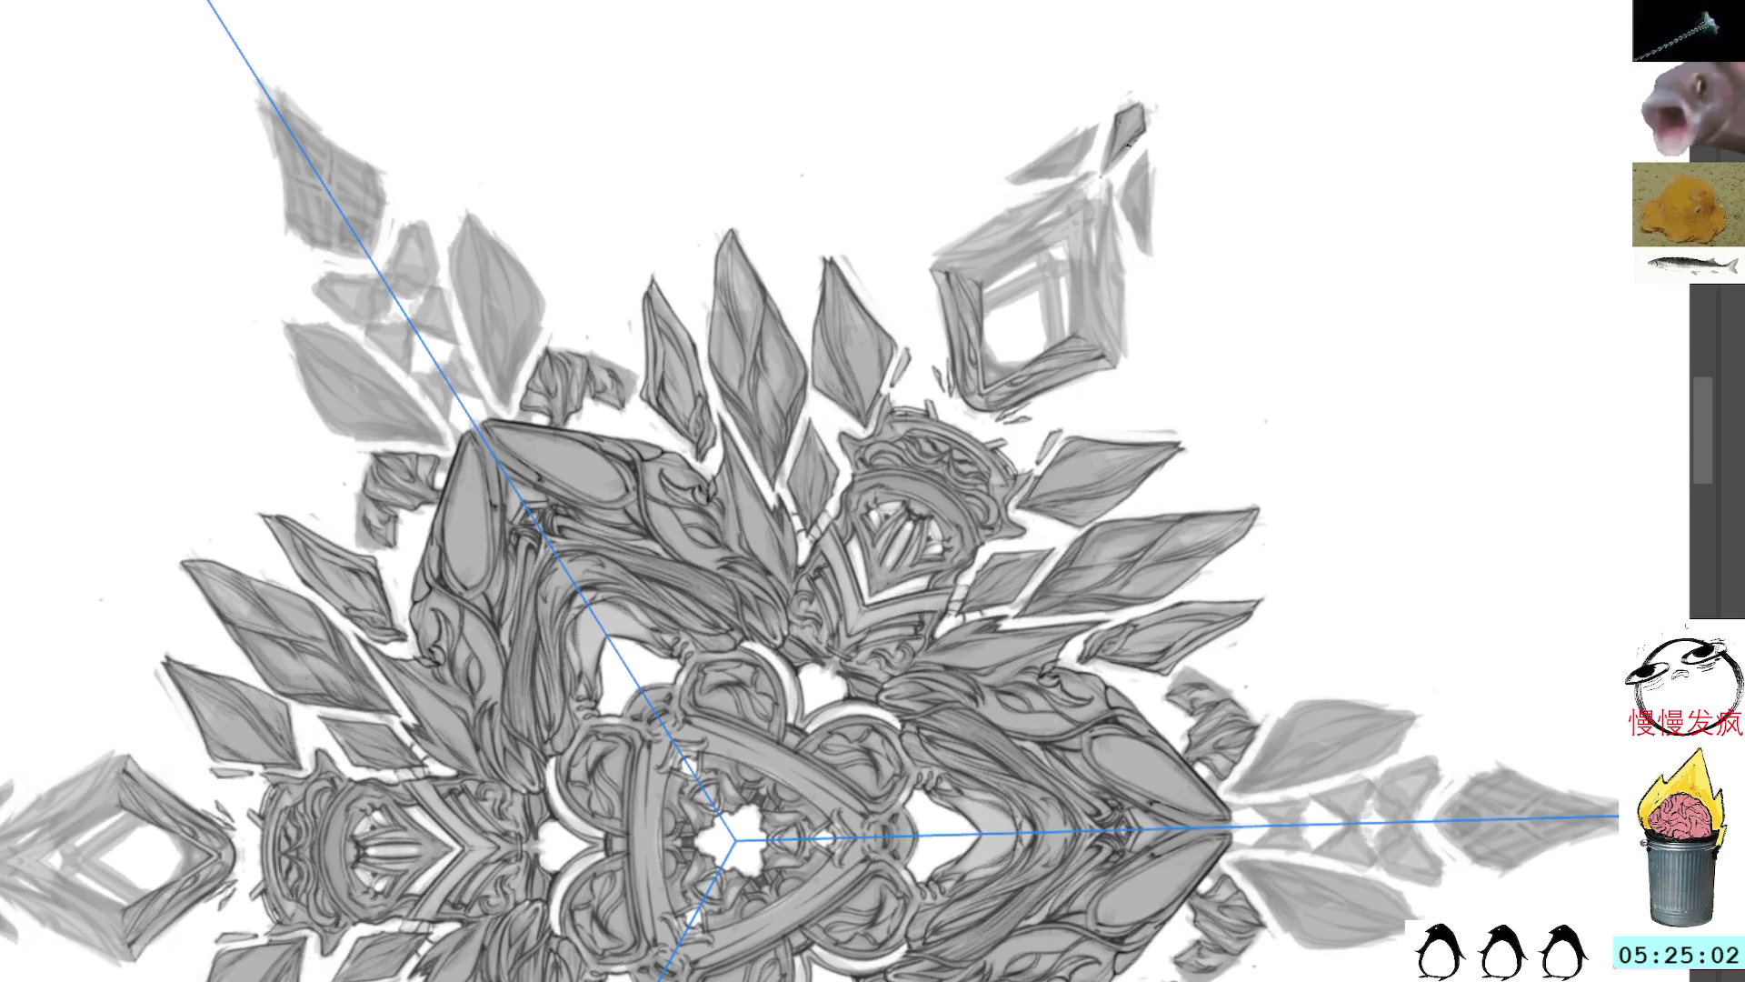
key("ctrl+shift+z")
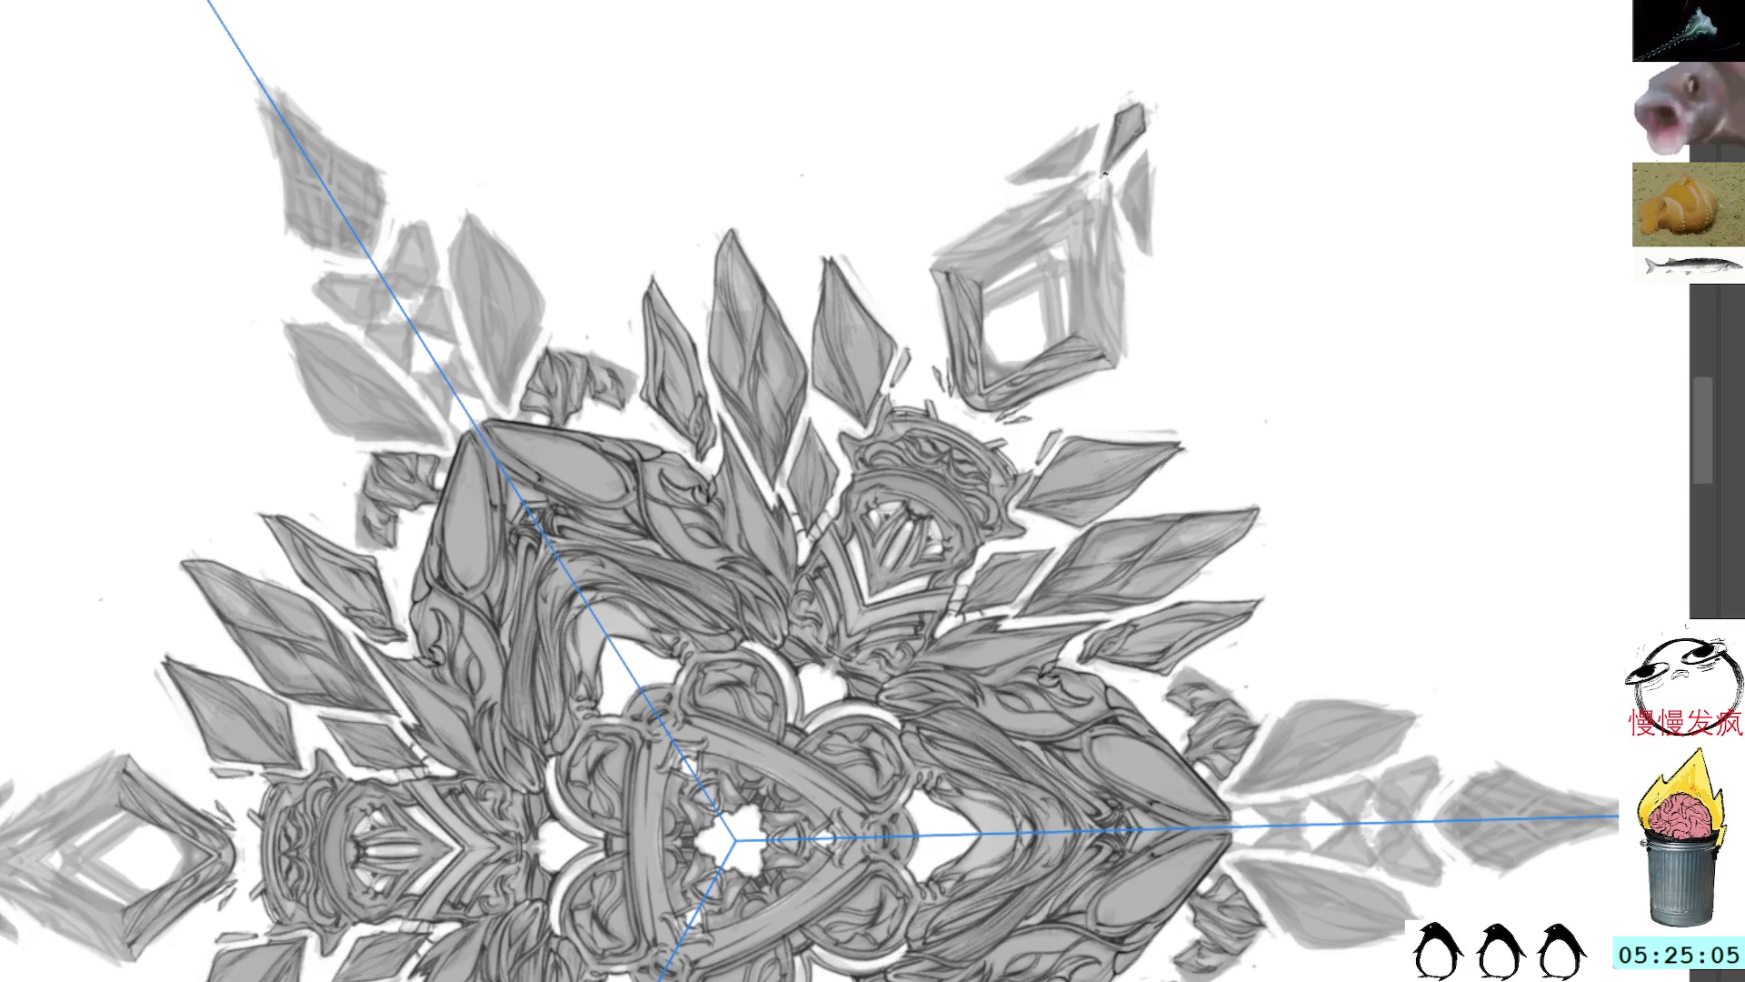
left_click_drag(1110, 164, 1102, 178)
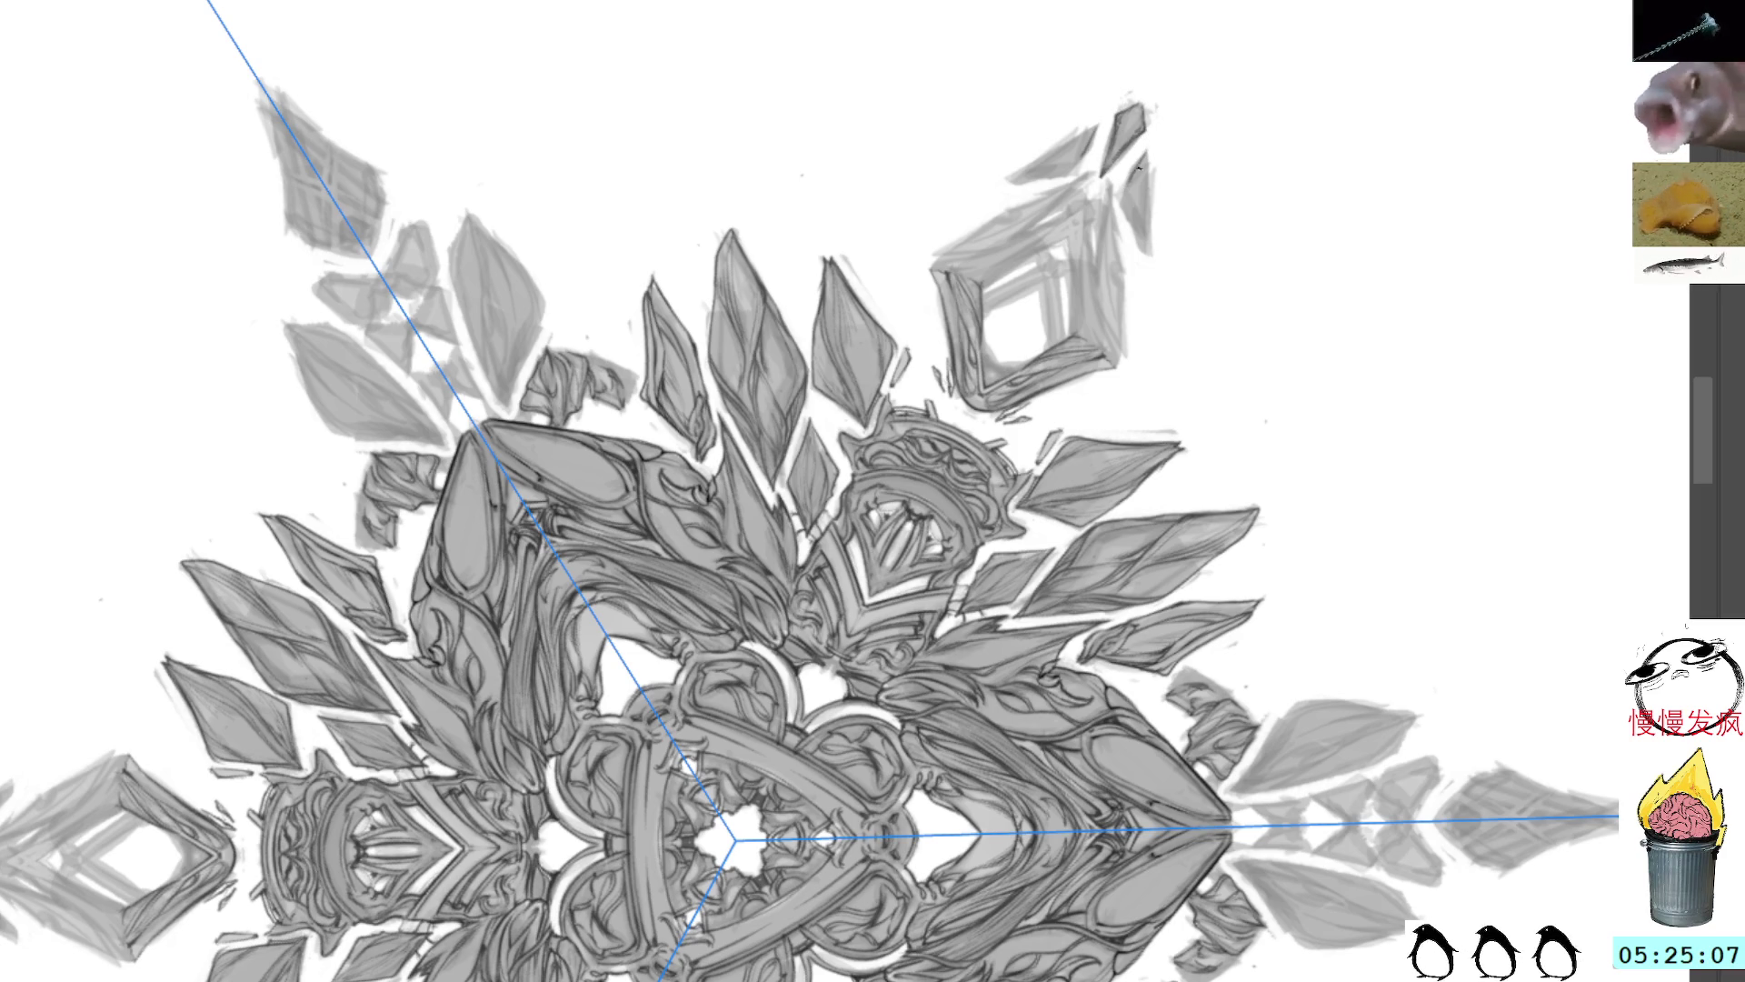
left_click_drag(1138, 164, 1123, 211)
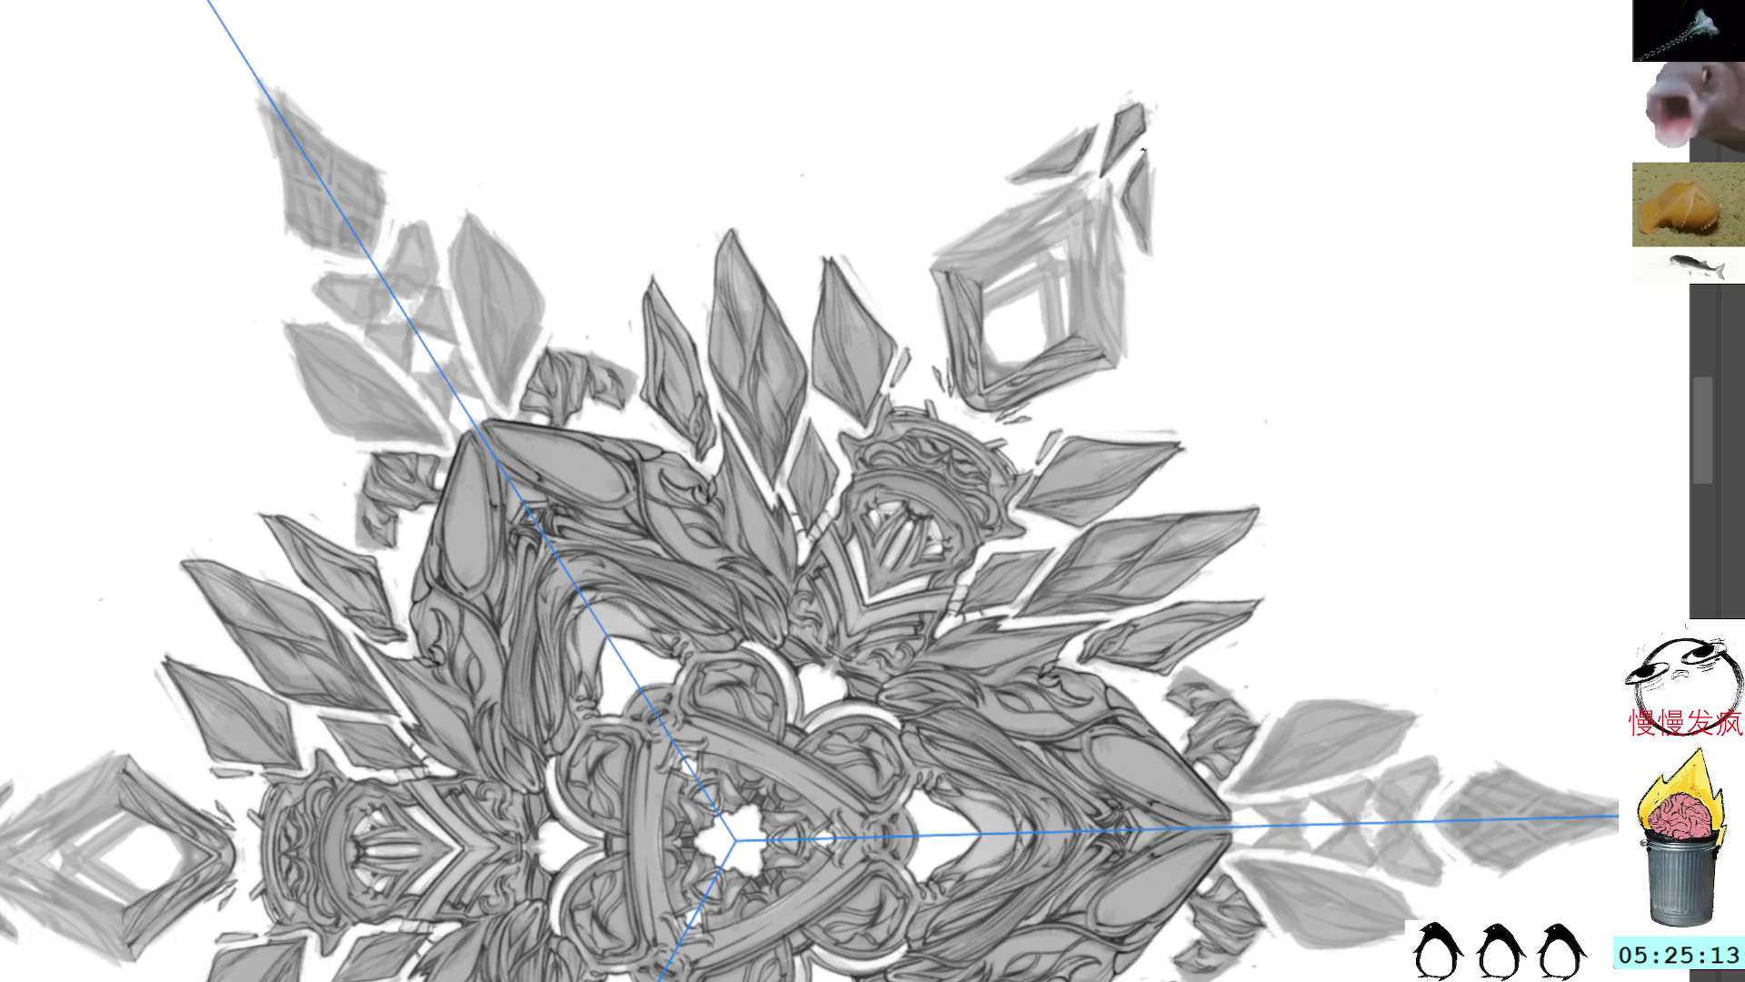
mouse_move(1149, 200)
left_mouse_down()
mouse_move(1143, 252)
mouse_move(1149, 156)
mouse_move(1056, 148)
left_mouse_up()
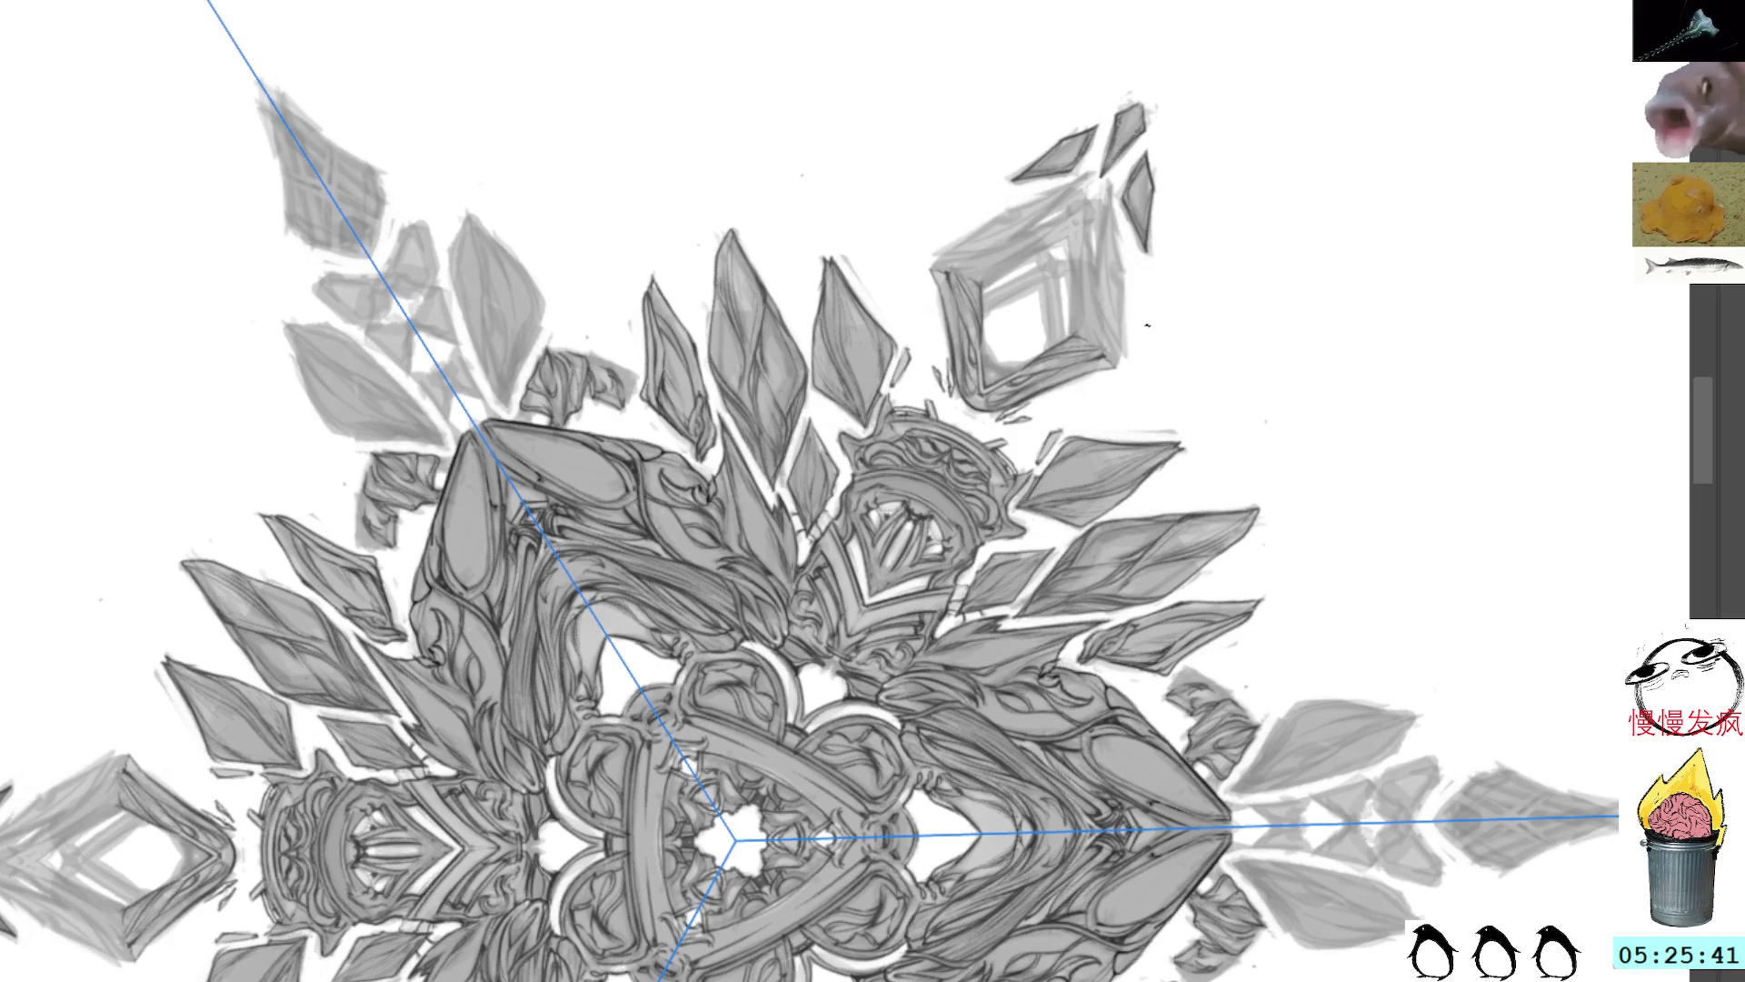
Step: Sketch along the upper-right diamond frame's right edge and top corner, undoing stray strokes
left_click_drag(1116, 229, 1122, 249)
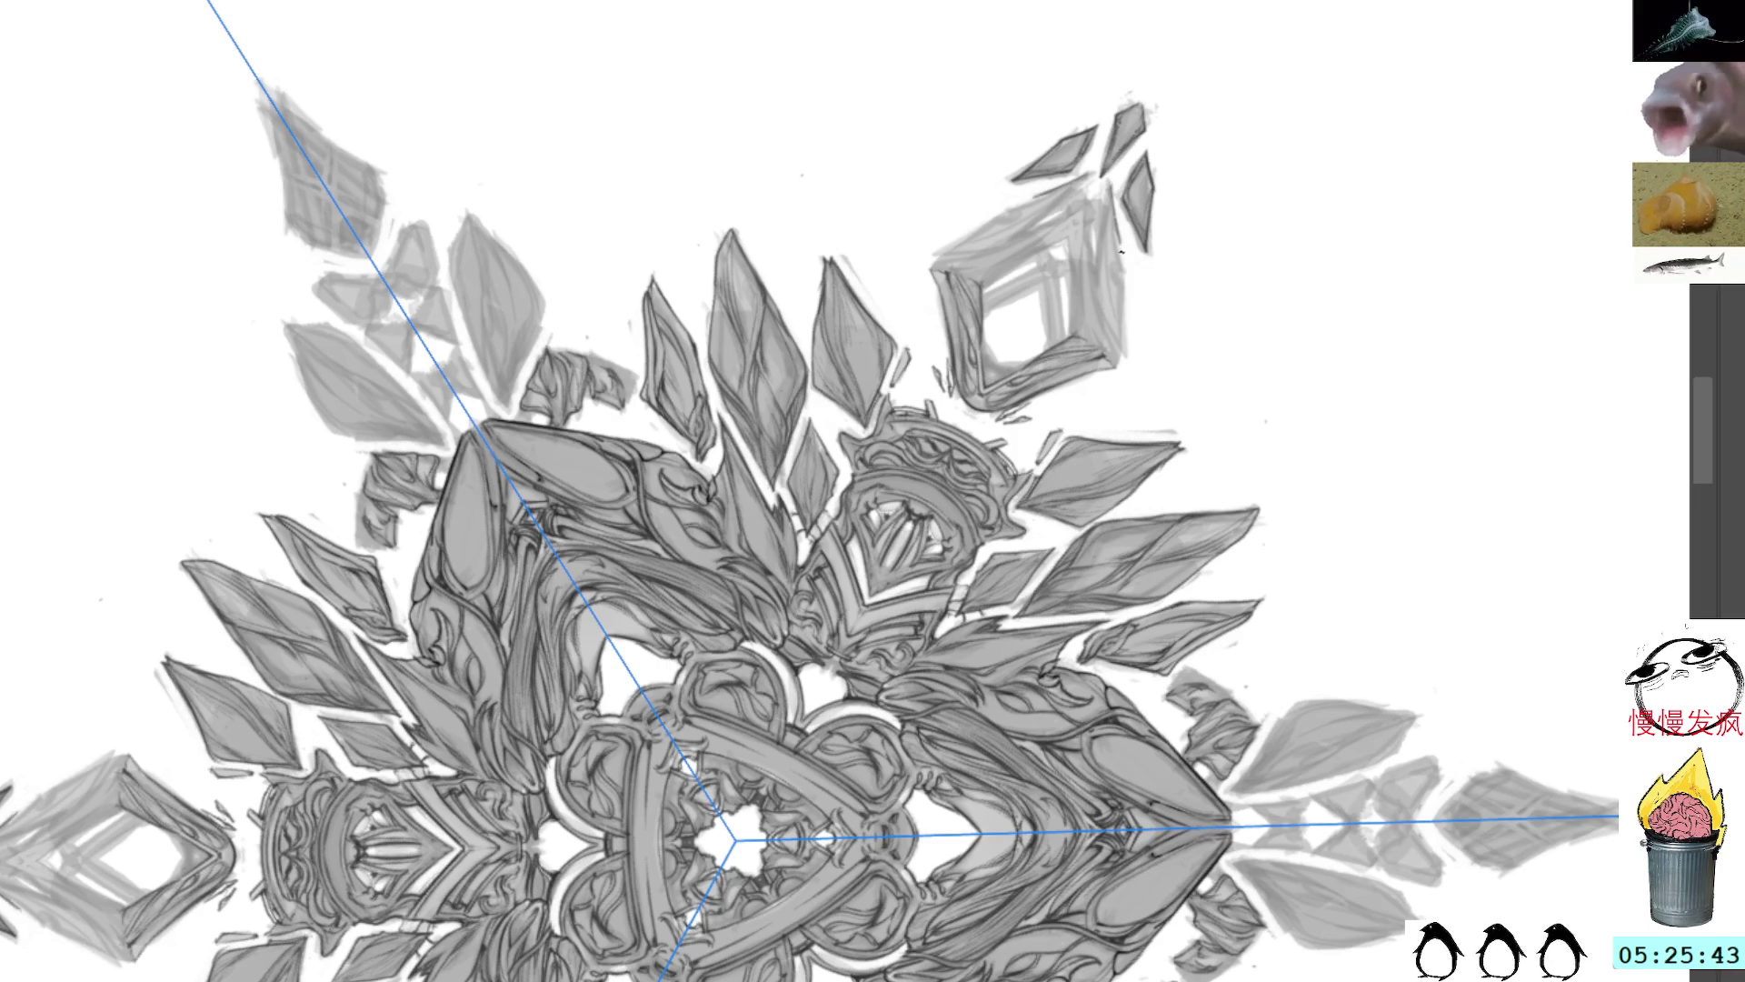
key("ctrl+z")
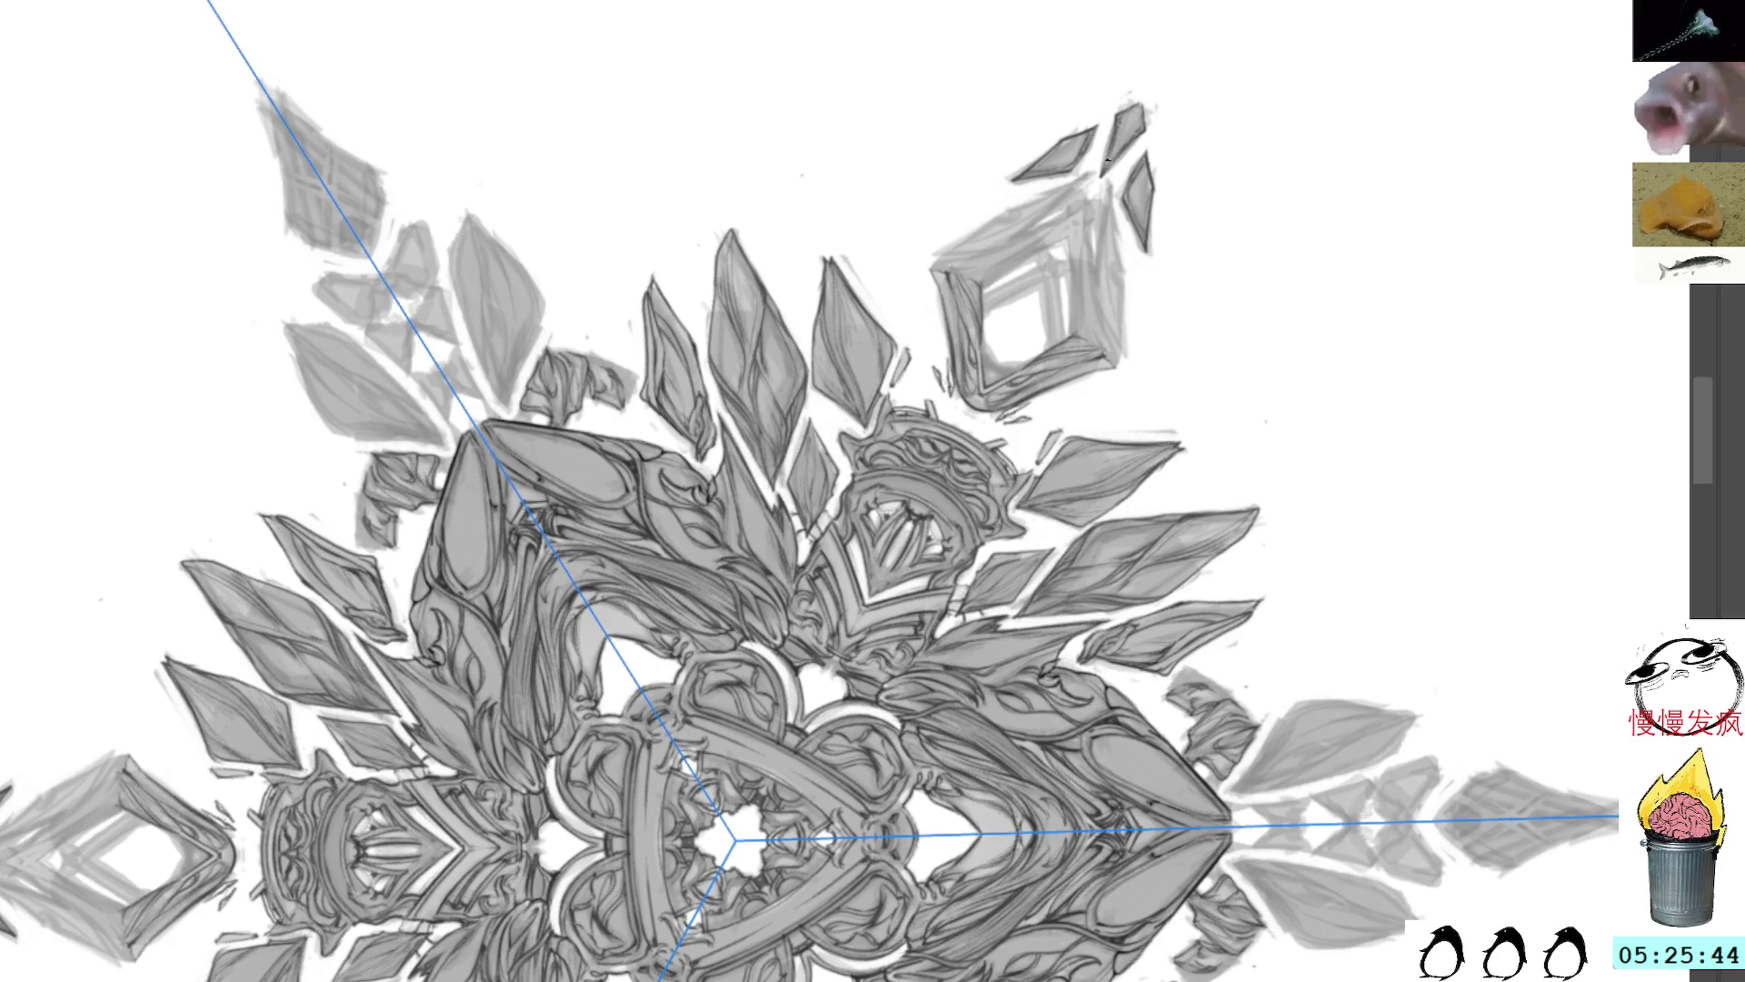
left_click_drag(1115, 229, 1127, 360)
key("ctrl+z")
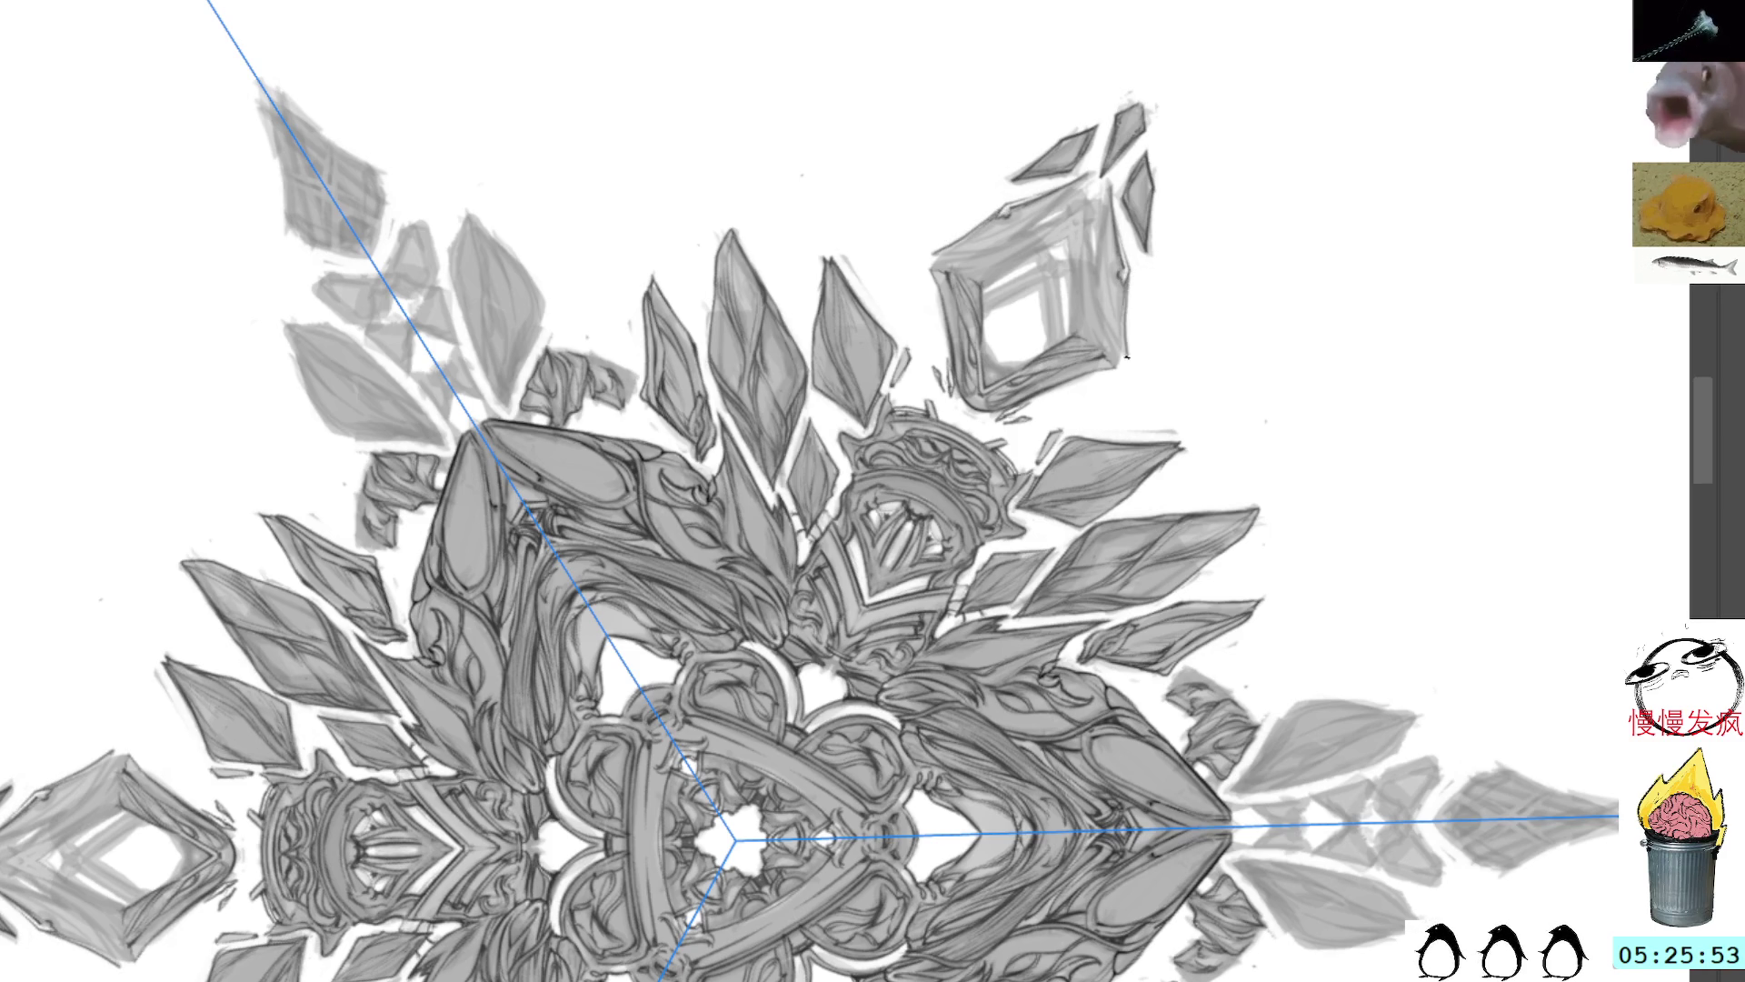
mouse_move(1093, 291)
left_mouse_down()
mouse_move(1128, 354)
mouse_move(1105, 352)
mouse_move(1098, 316)
left_mouse_up()
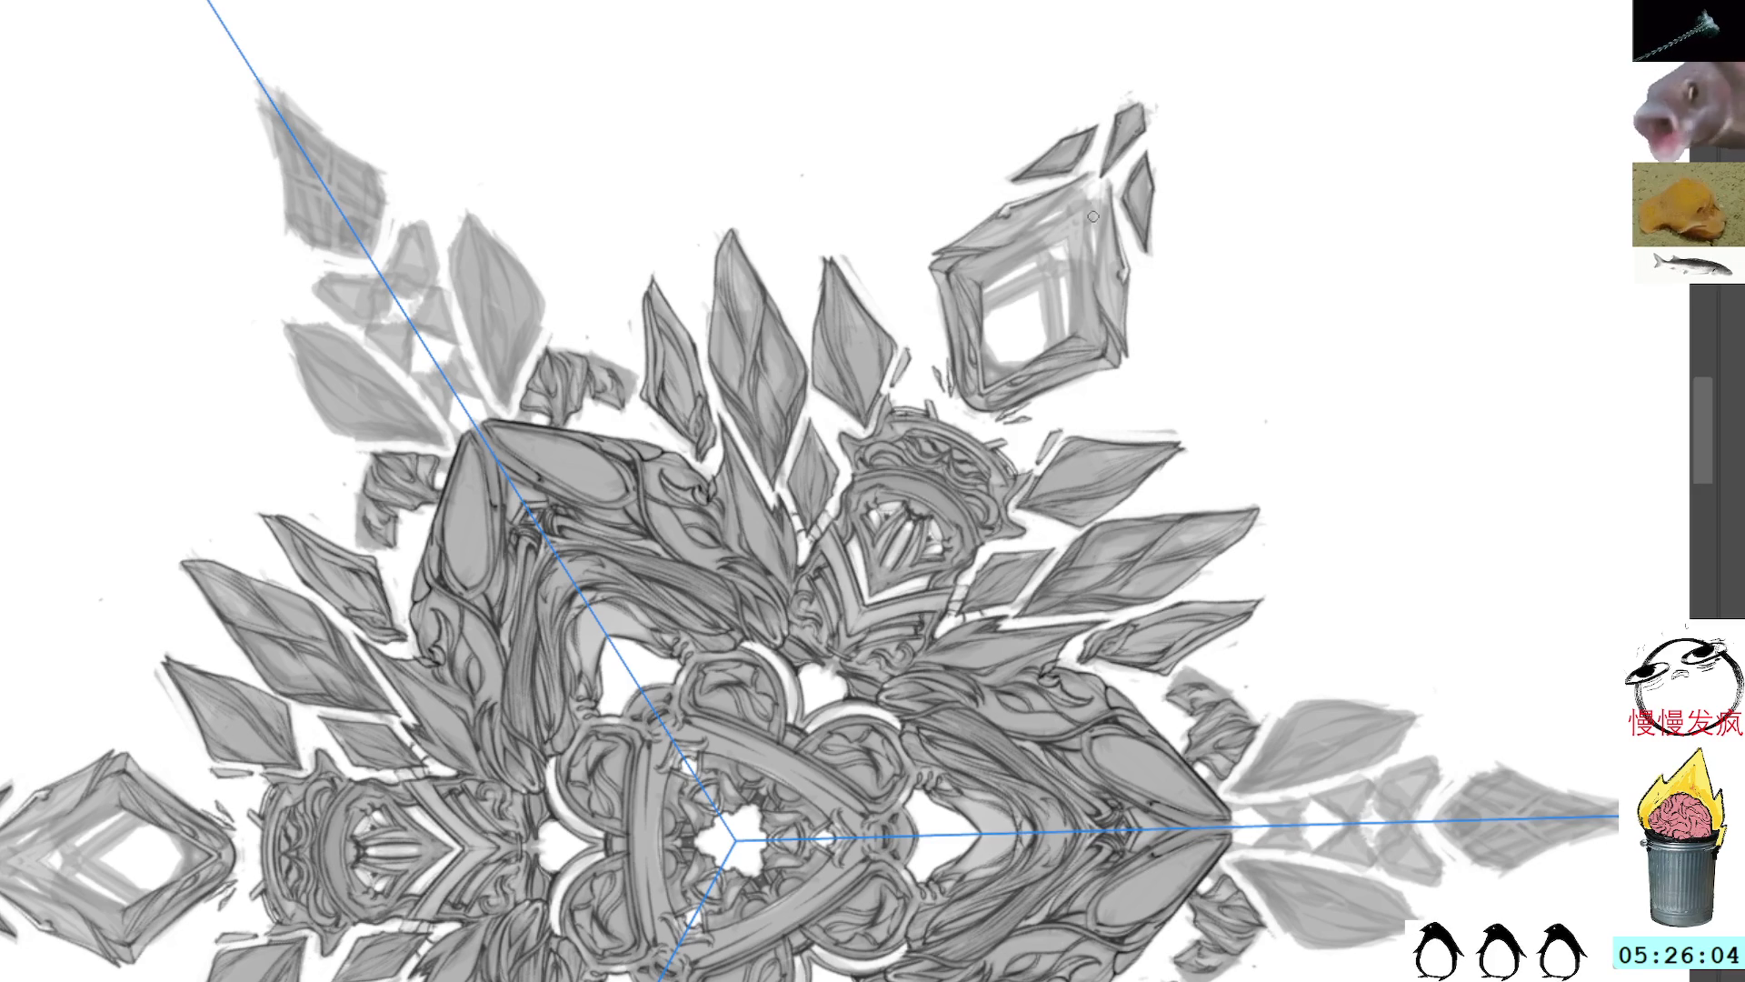
mouse_move(1091, 206)
left_mouse_down()
mouse_move(1053, 242)
mouse_move(1096, 235)
mouse_move(1105, 207)
mouse_move(1105, 235)
left_mouse_up()
key("ctrl+z")
Step: Refine the diamond frame's inner right and top-left edges with pencil detail
left_click_drag(1071, 192, 1041, 209)
left_click_drag(1105, 240, 1124, 331)
left_click_drag(1103, 238, 1103, 298)
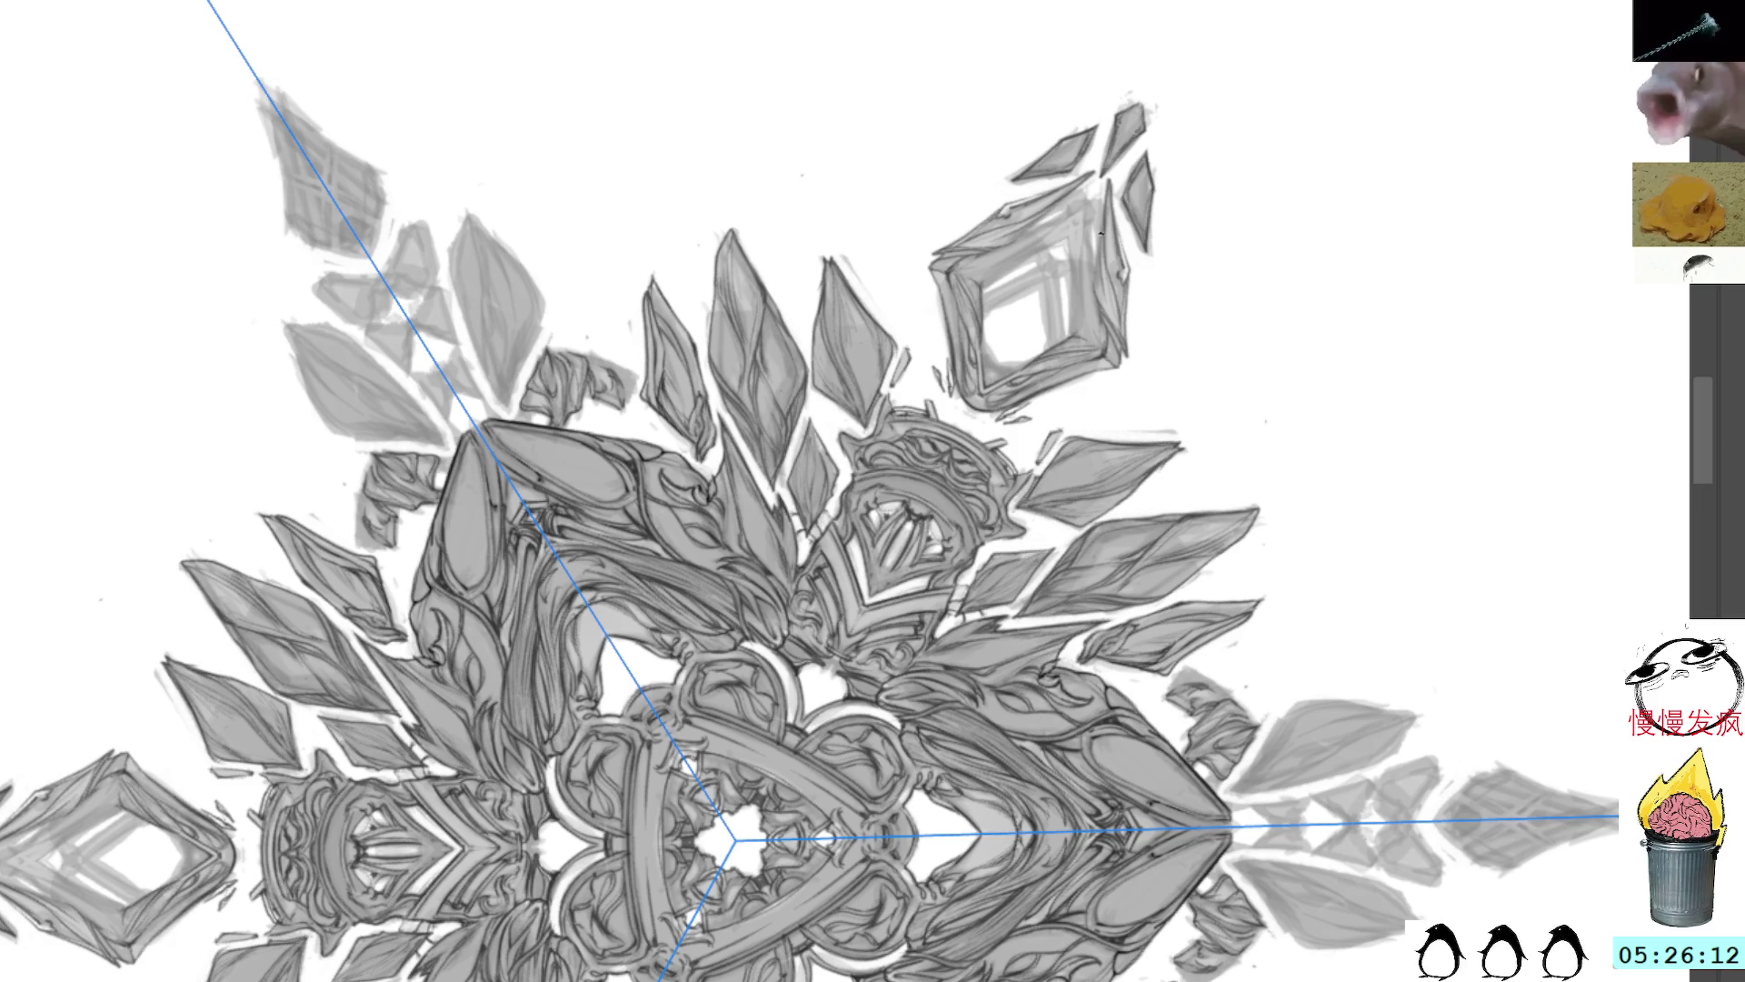
left_click_drag(1042, 217, 1016, 239)
left_click_drag(1102, 280, 1095, 304)
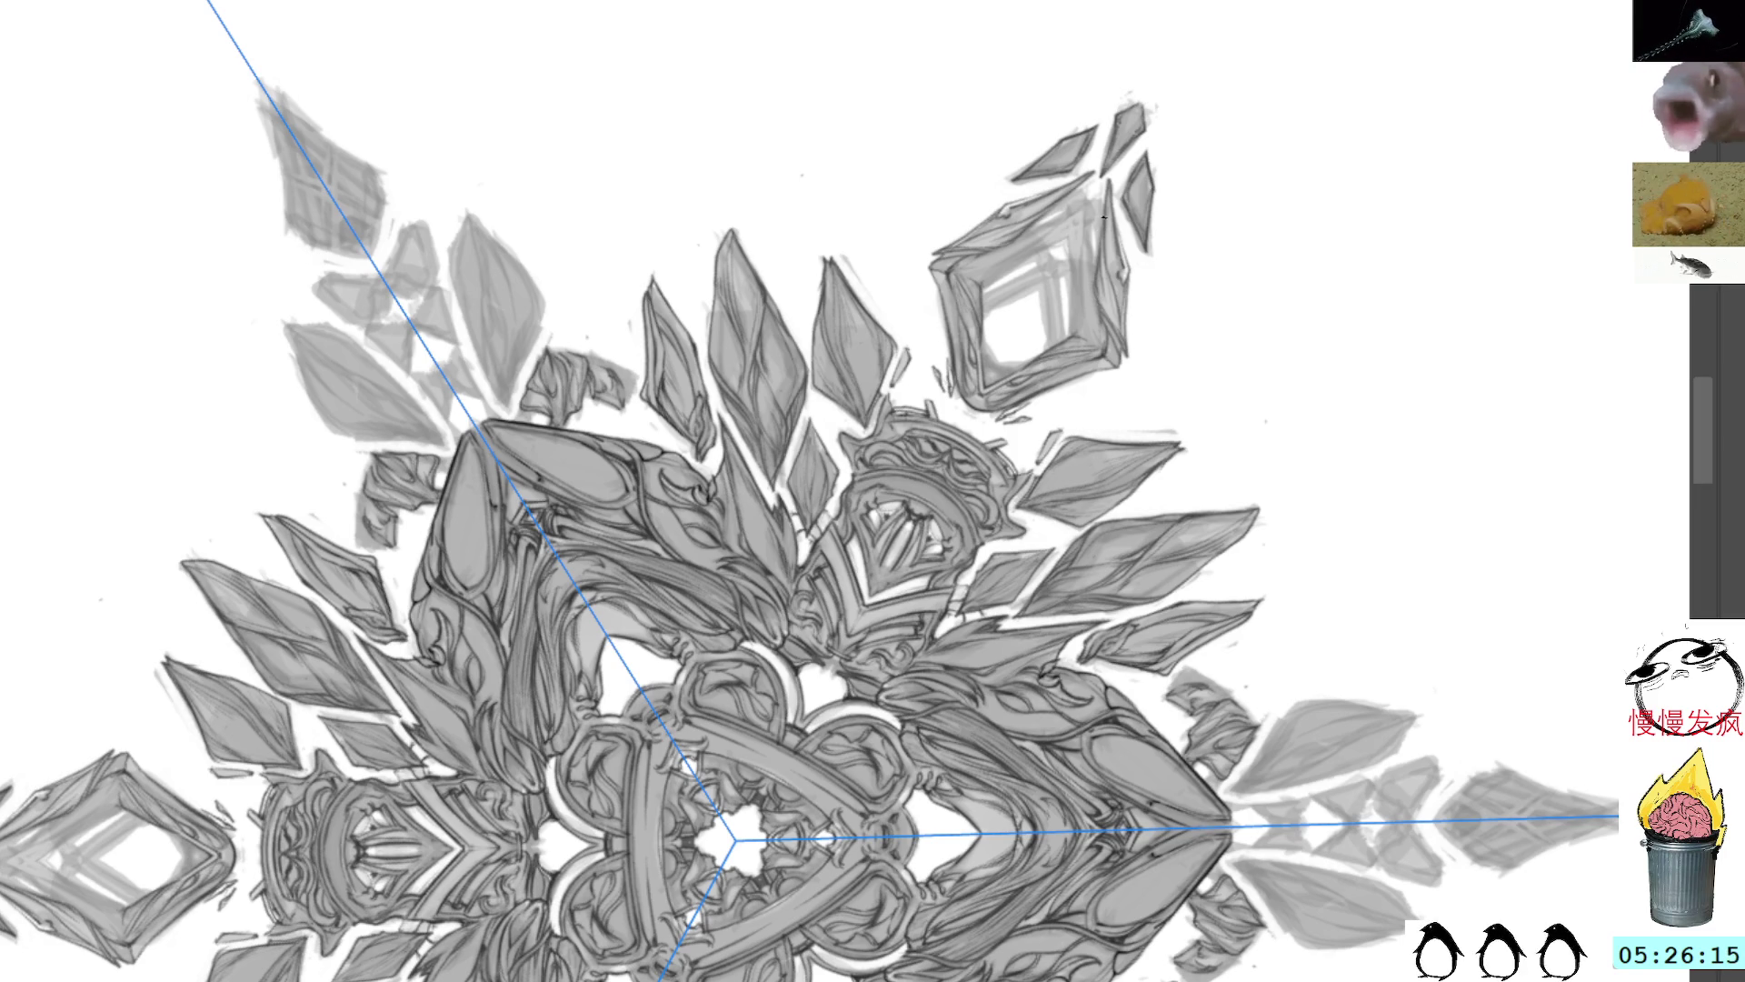
left_click_drag(1058, 202, 1039, 216)
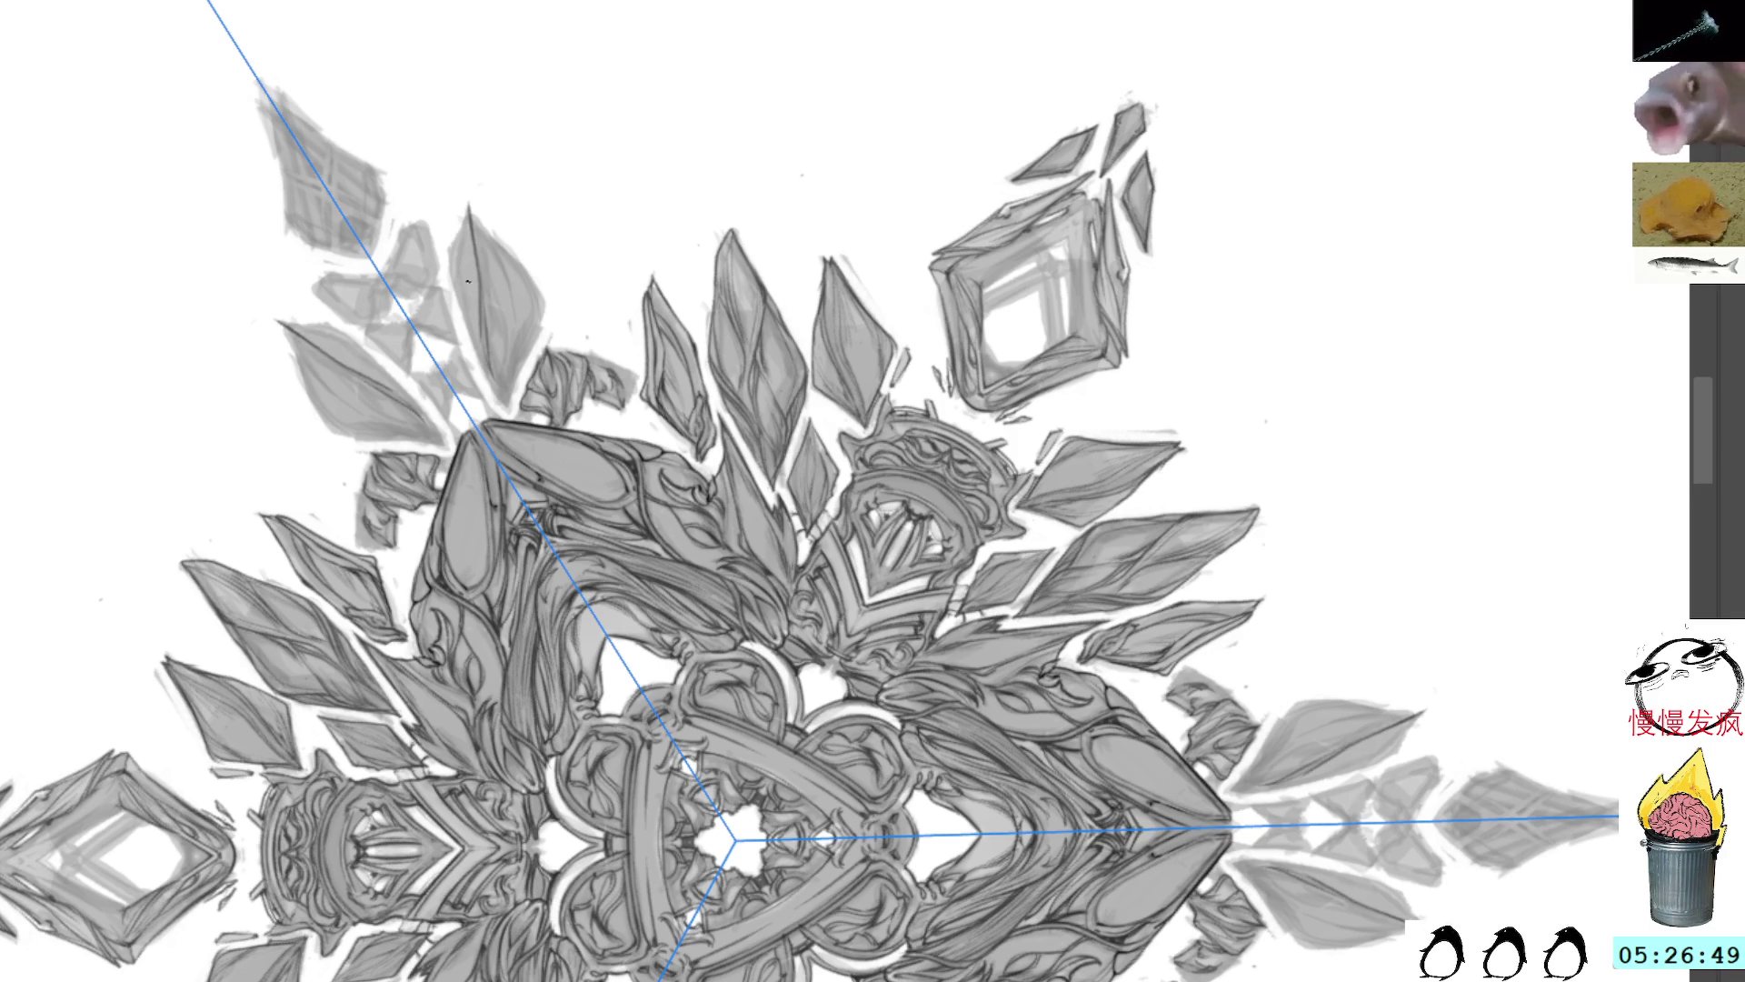
Step: Darken the left outlines of the upper-left leaf shards with mirrored strokes
left_click_drag(469, 210, 479, 363)
mouse_move(459, 223)
left_mouse_down()
mouse_move(452, 270)
mouse_move(491, 306)
left_mouse_up()
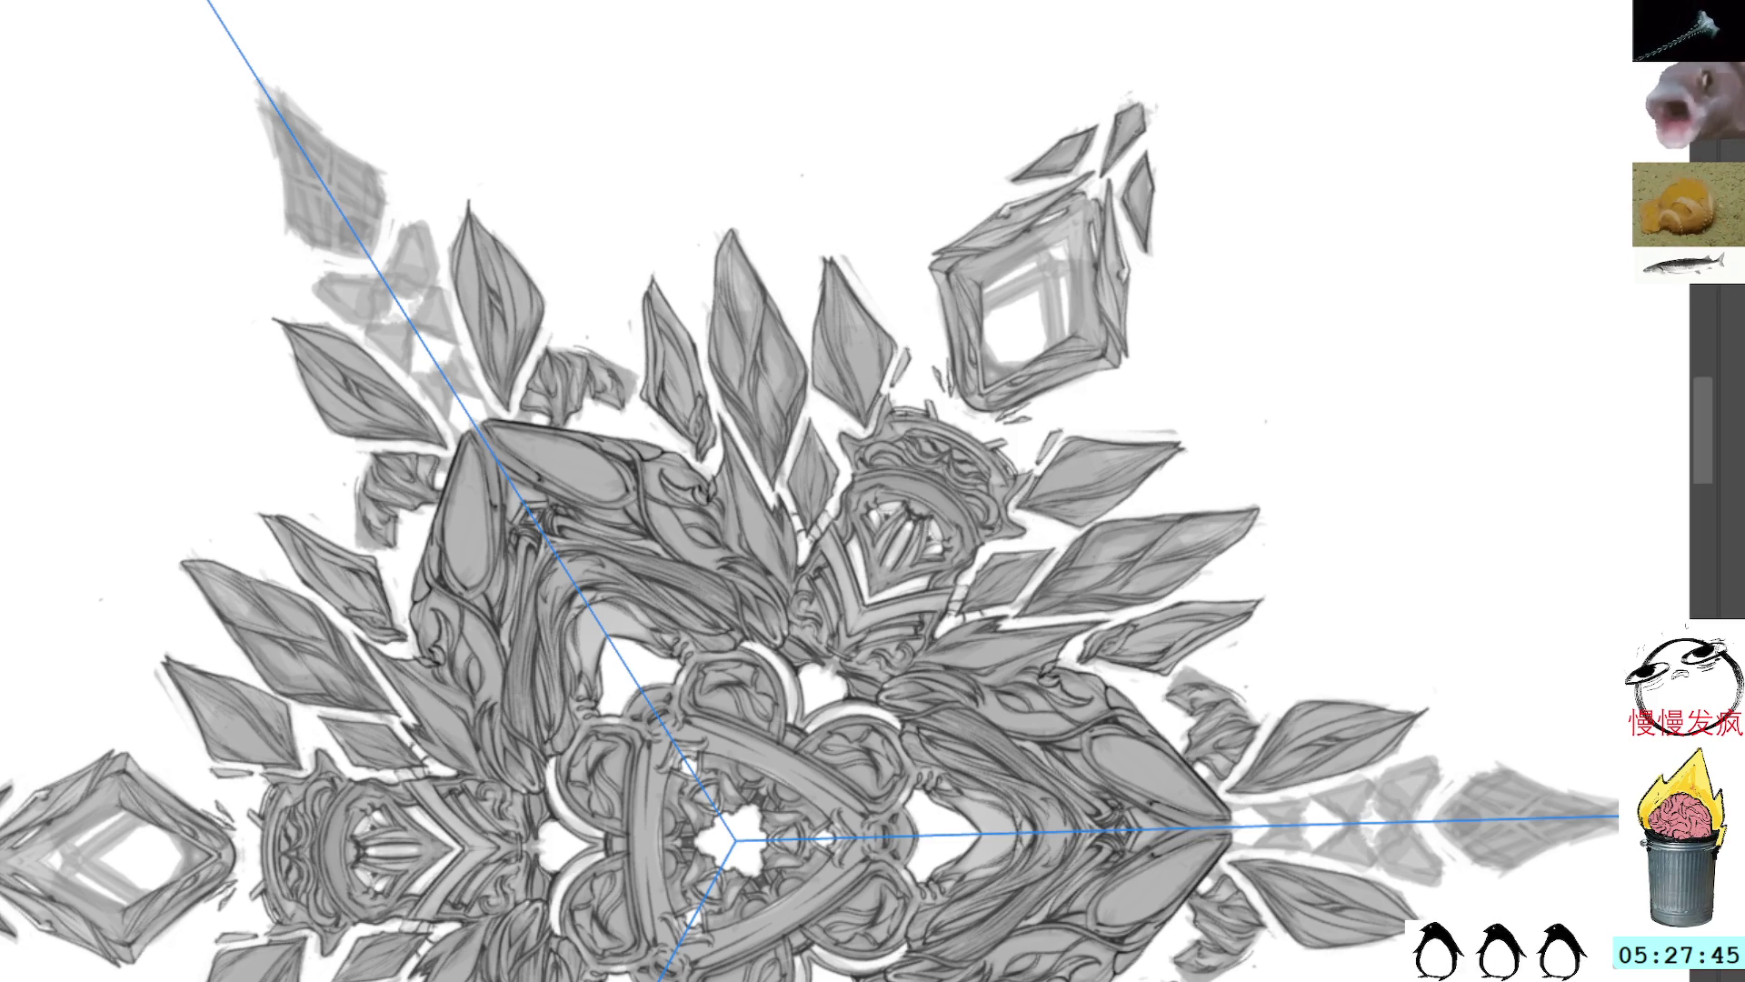
Step: Hide the symmetry guides, straighten the canvas, then pan and rotate to the lower arm
key("b")
key("5")
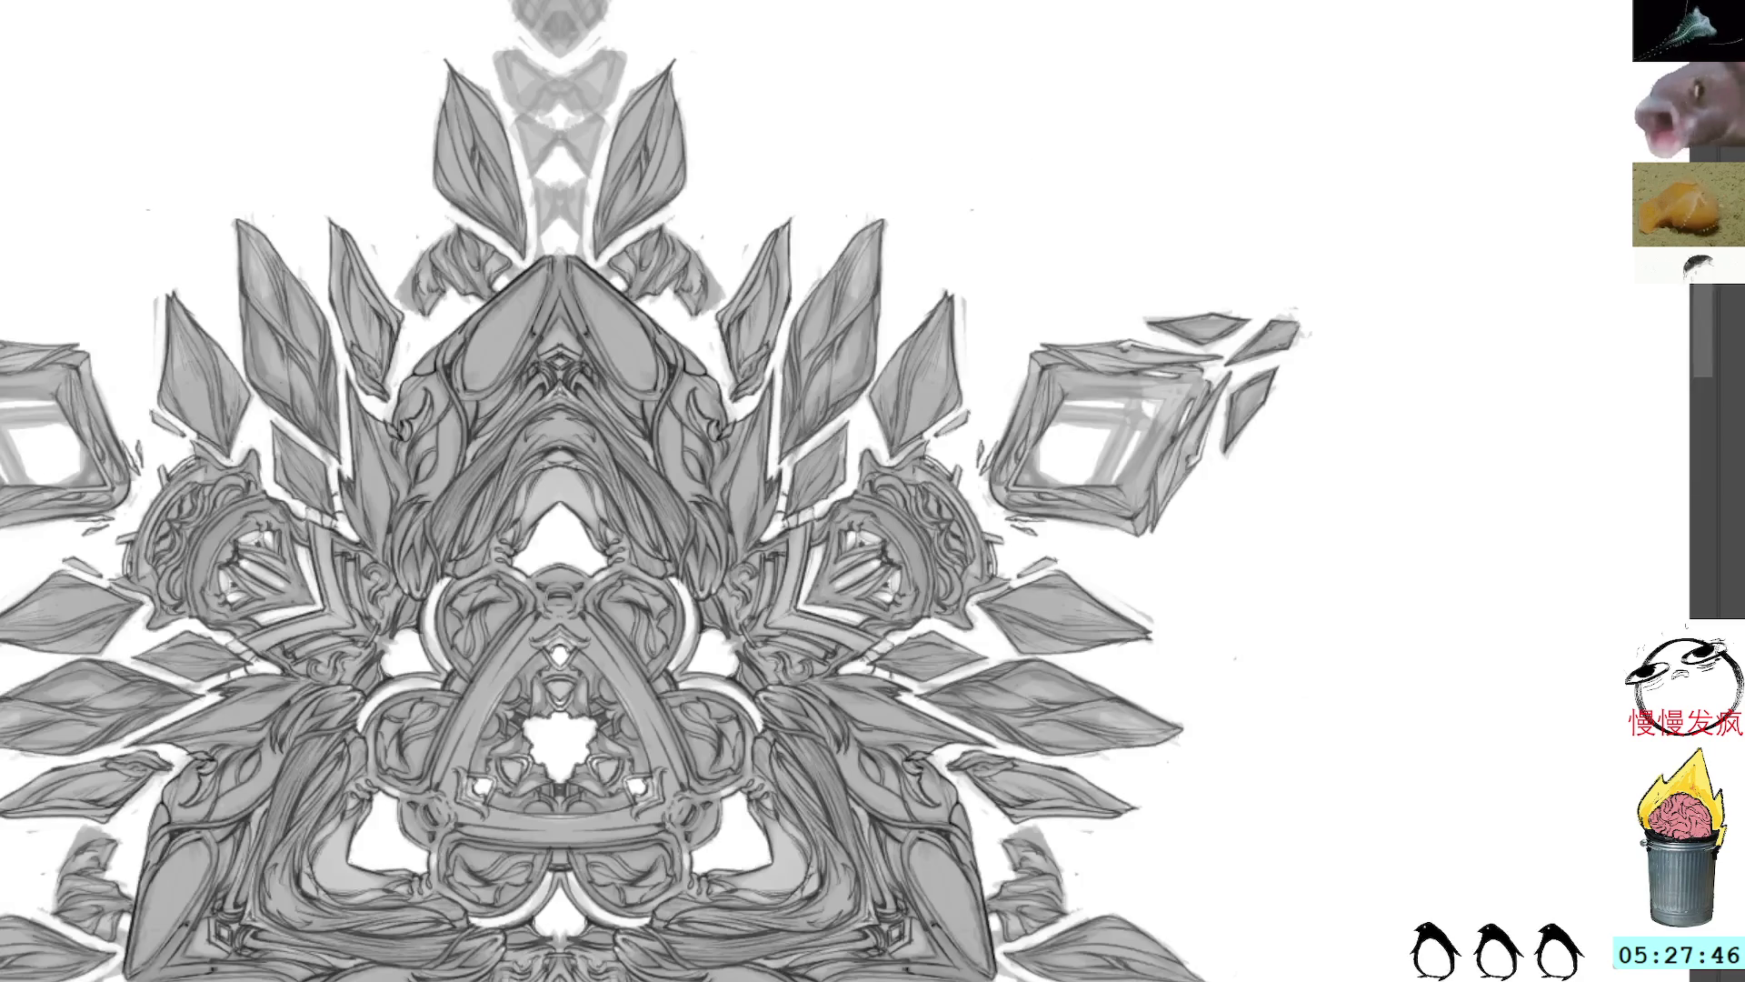
key("q")
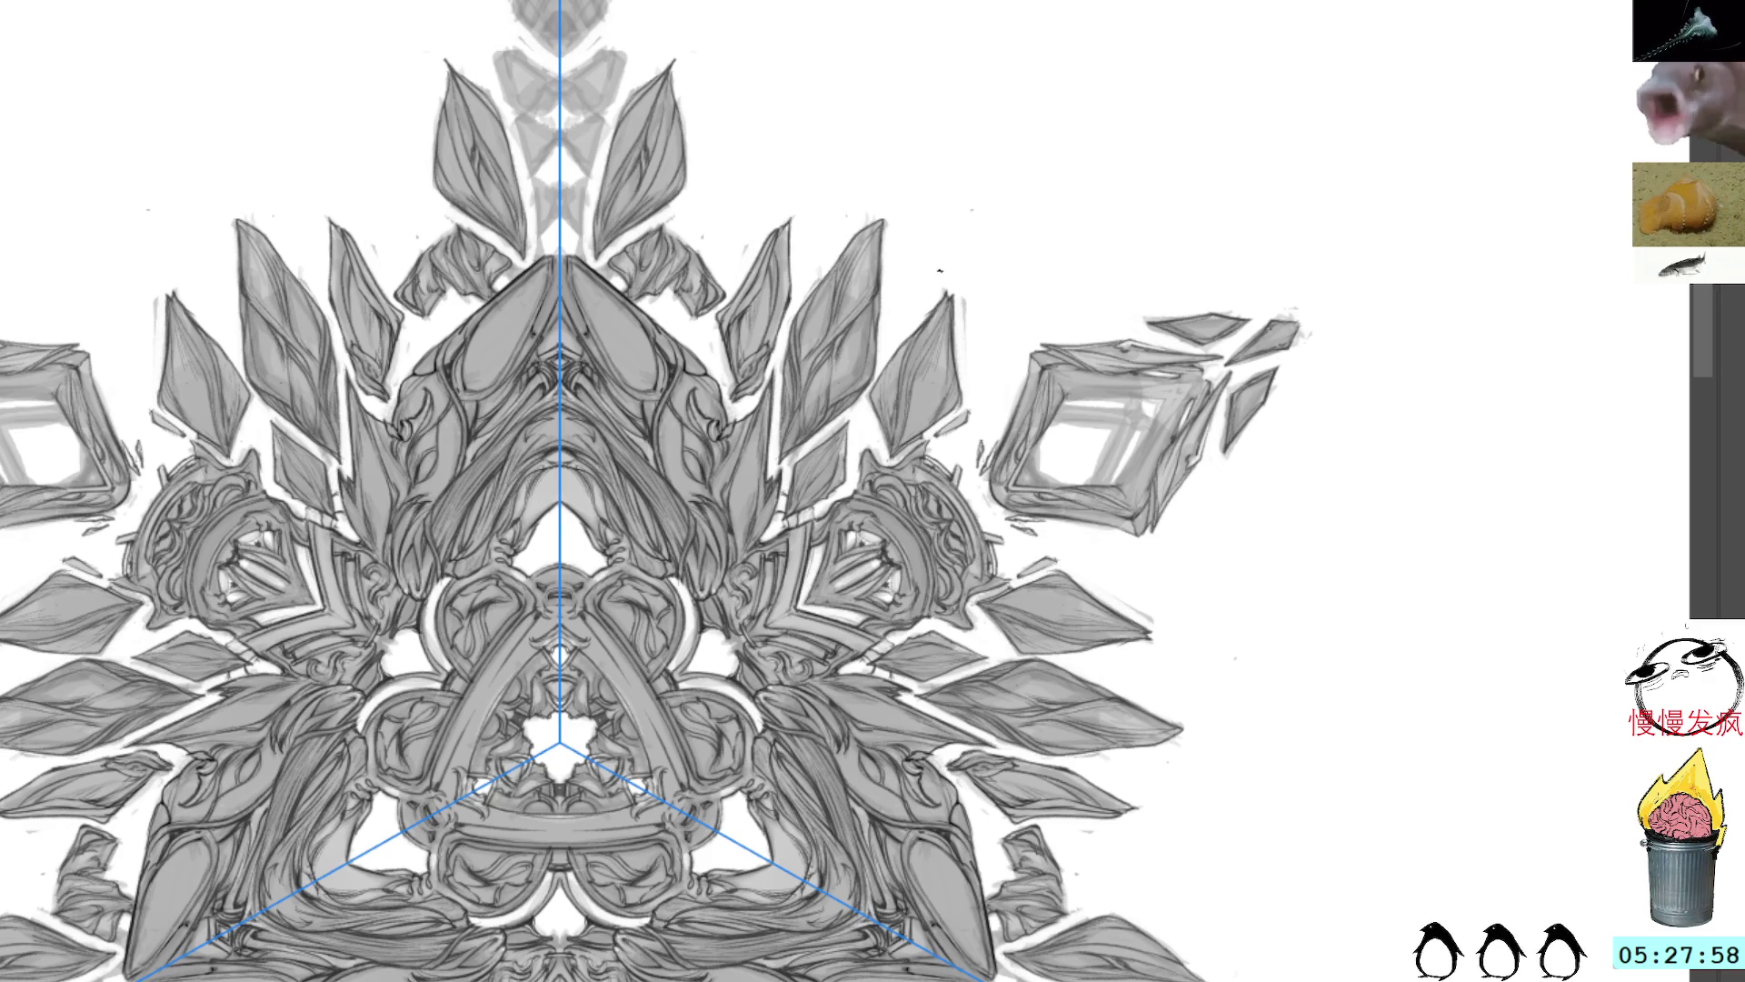
left_click_drag(1091, 238, 970, 182)
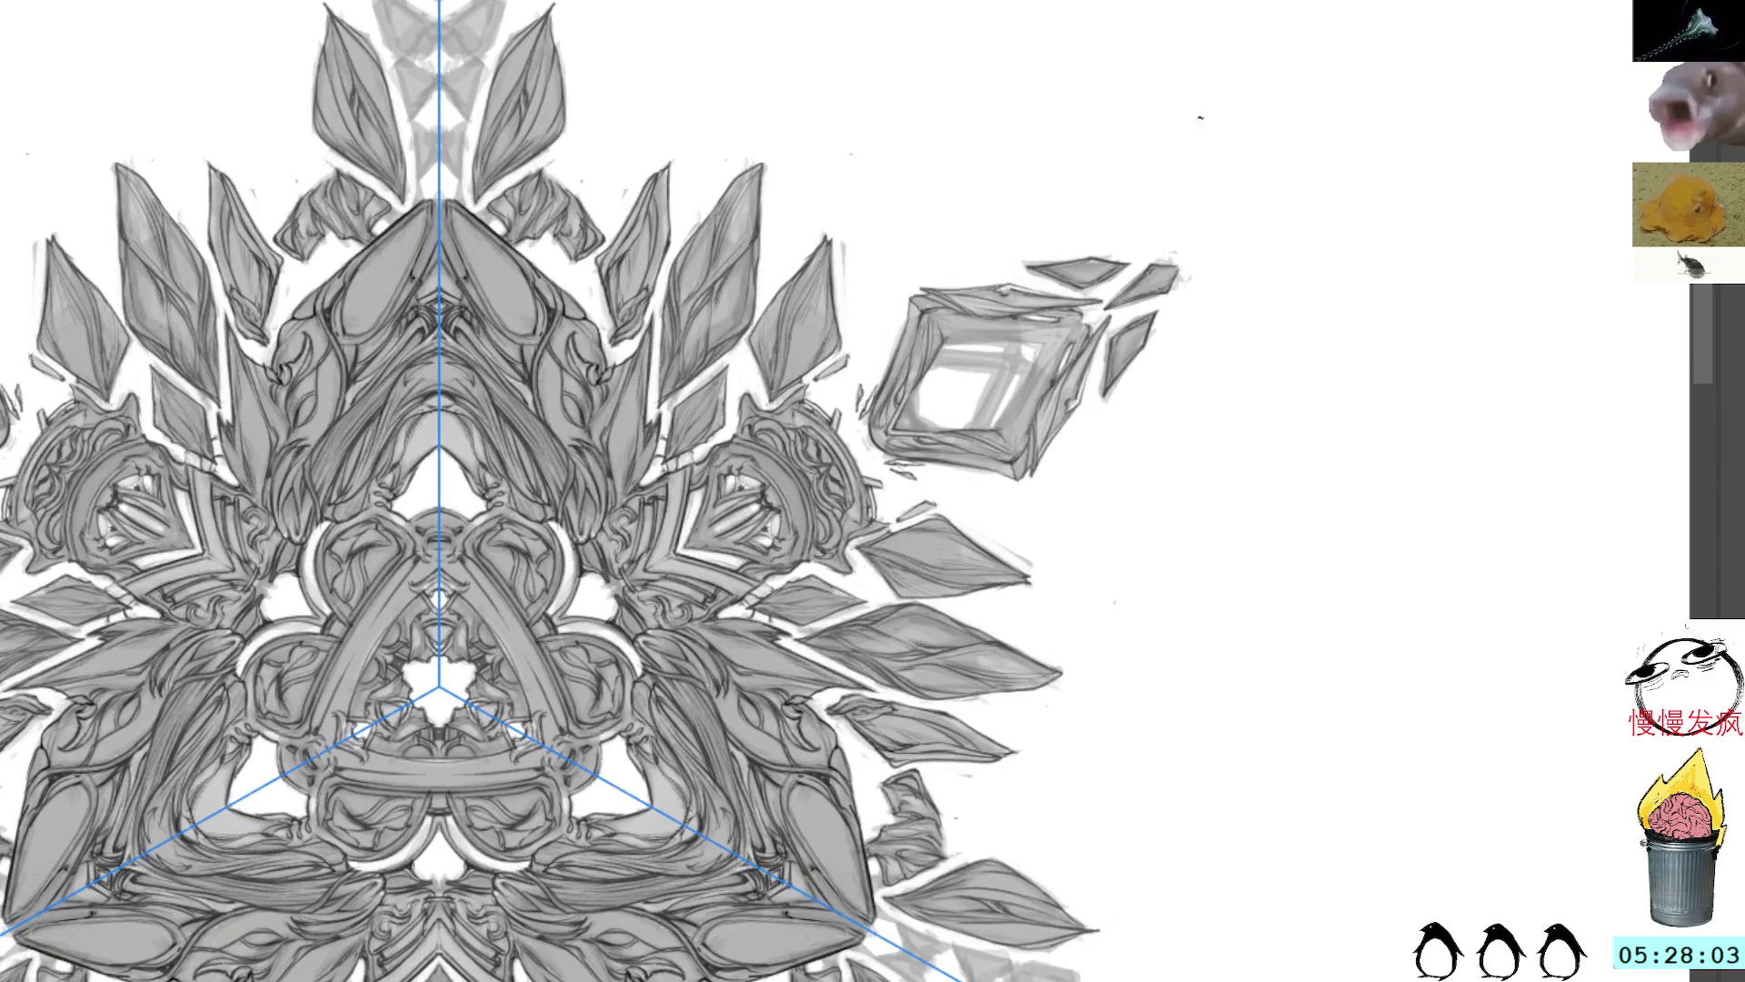
mouse_move(948, 322)
left_mouse_down()
mouse_move(994, 362)
mouse_move(926, 308)
left_mouse_up()
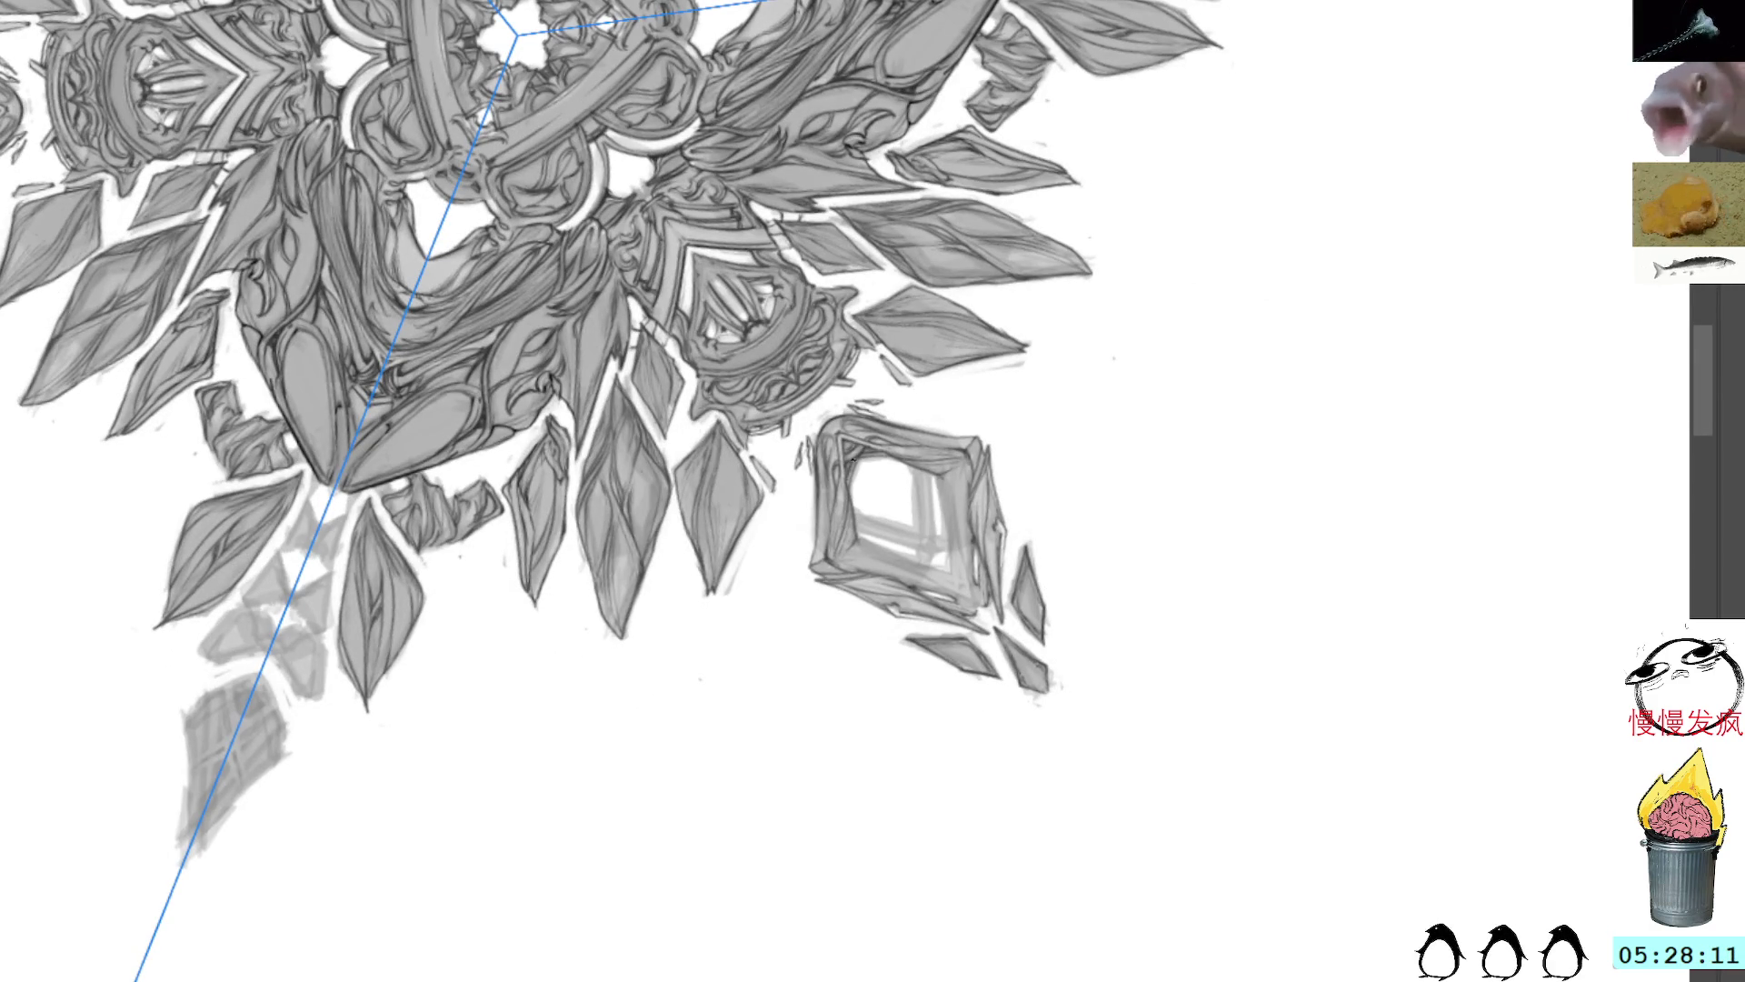
Step: Add faint shading strokes and a dark dab inside the lower-right diamond frame
left_click_drag(1028, 426, 994, 371)
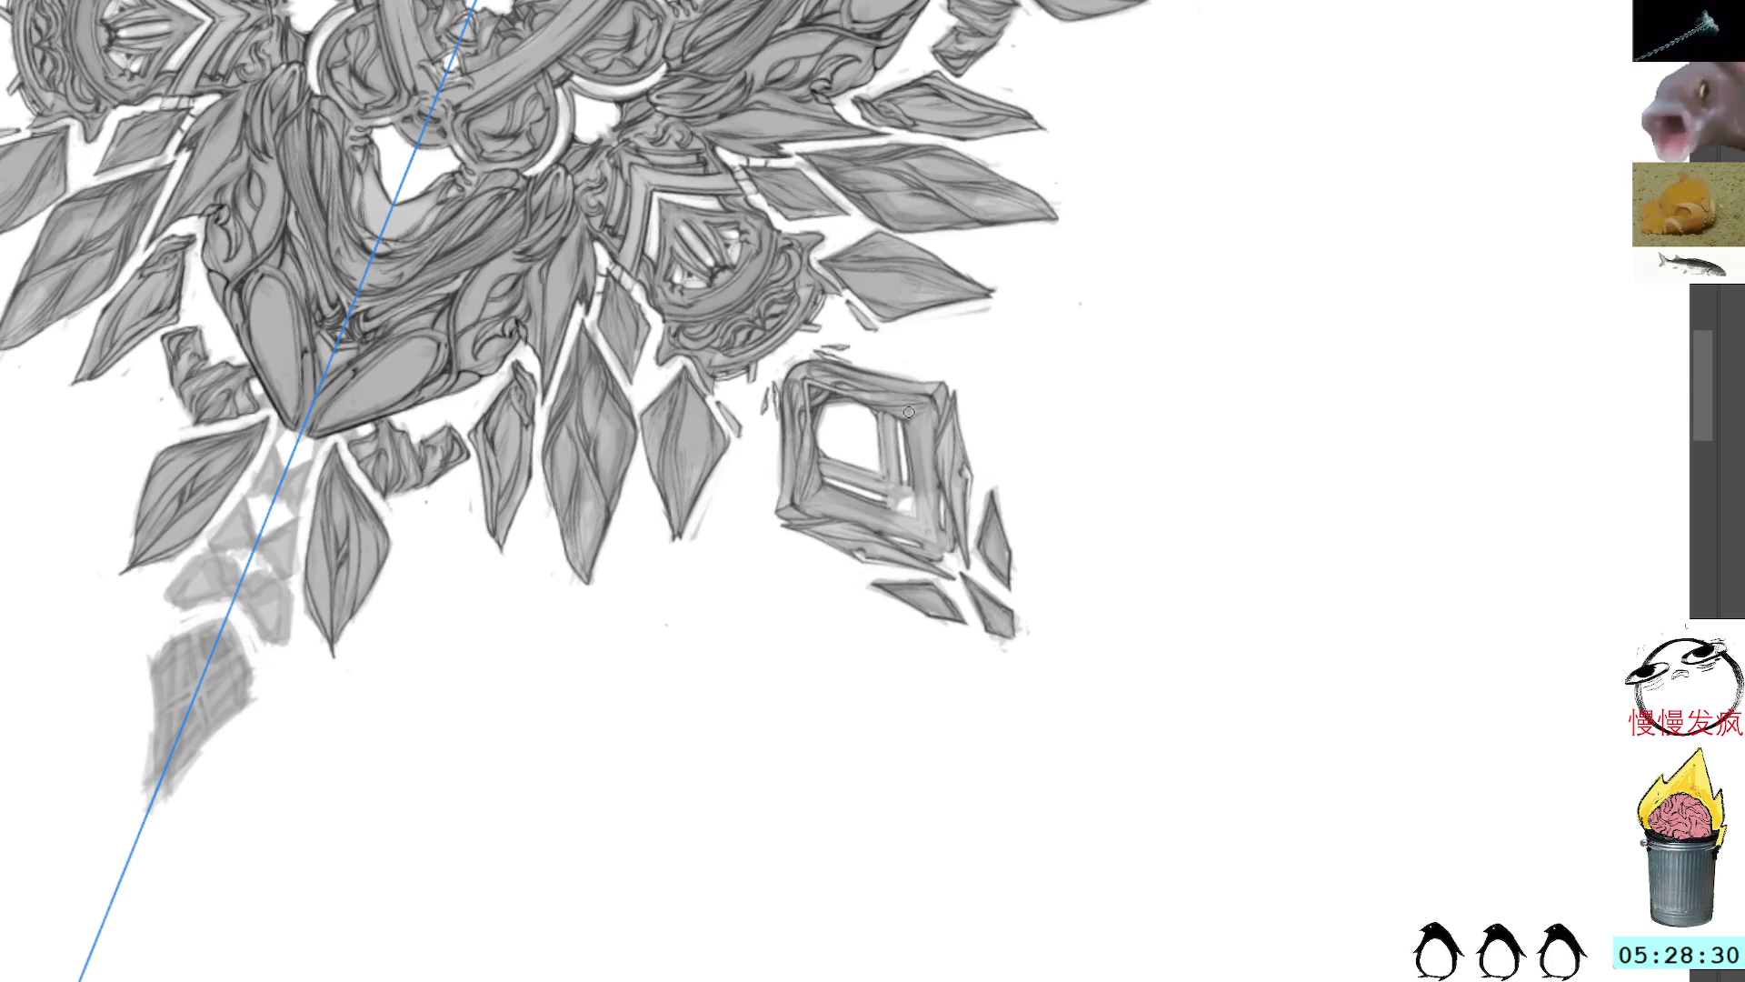
mouse_move(908, 412)
left_mouse_down()
mouse_move(872, 496)
mouse_move(912, 460)
mouse_move(850, 507)
mouse_move(900, 522)
left_mouse_up()
left_click_drag(920, 425, 924, 460)
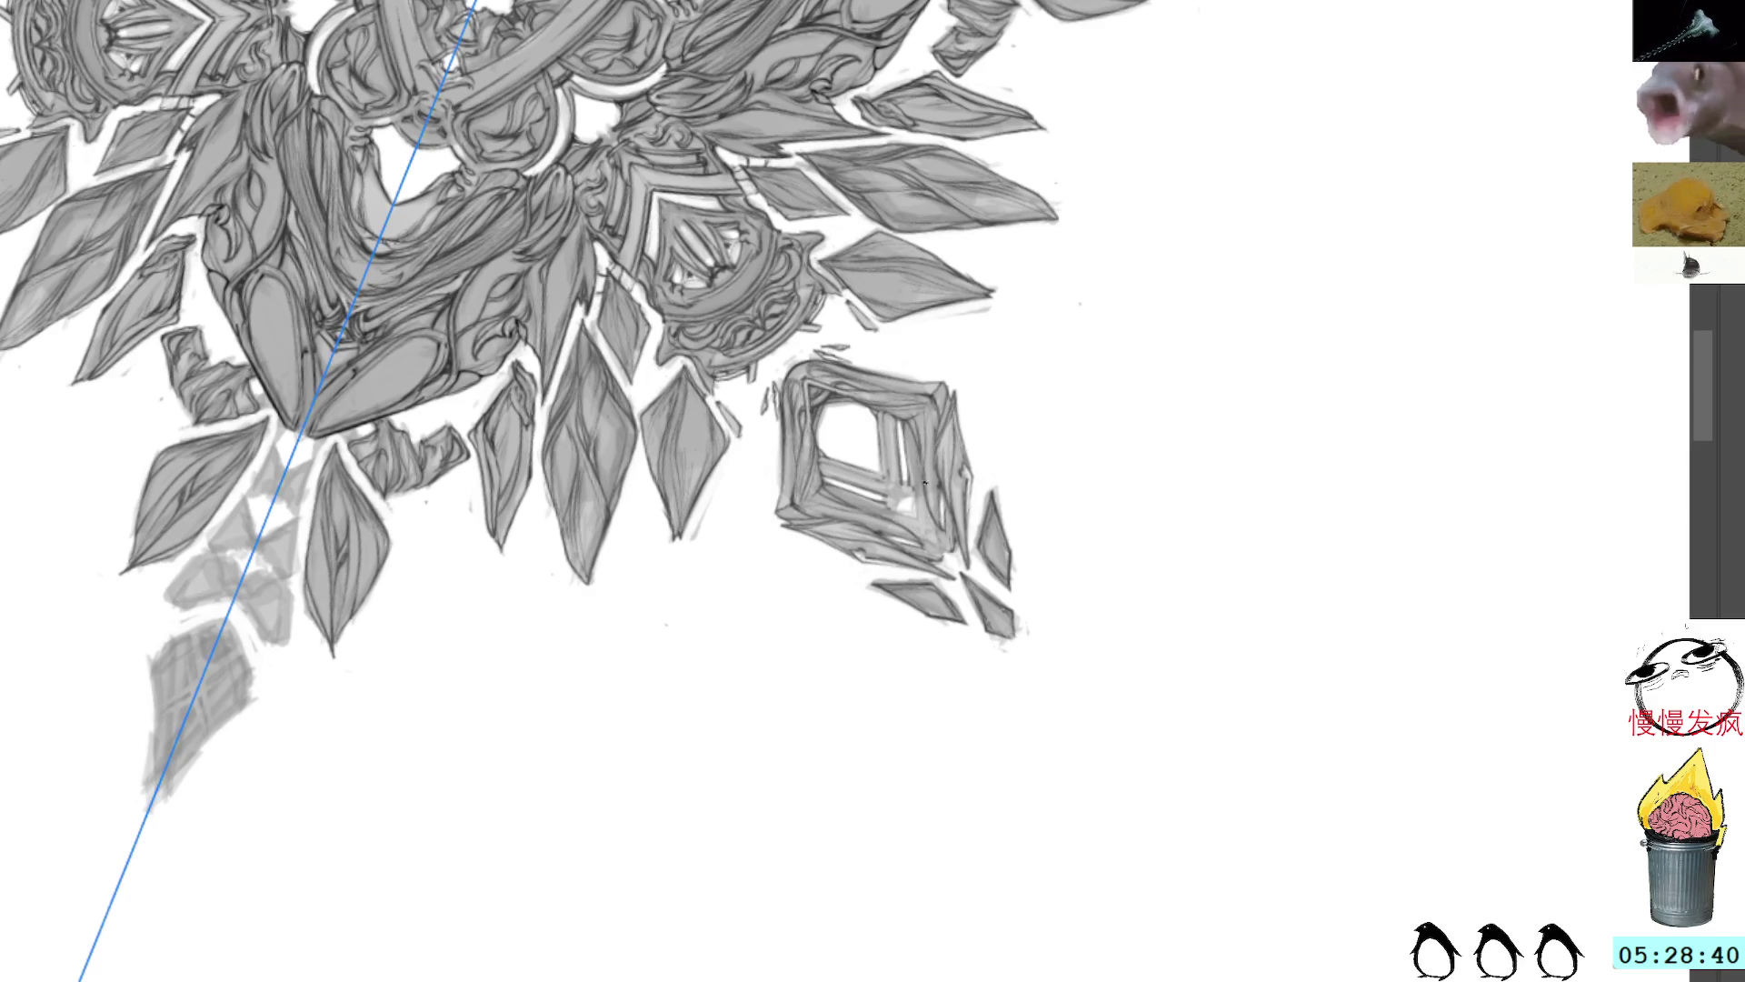
mouse_move(927, 518)
left_mouse_down()
mouse_move(895, 550)
mouse_move(950, 554)
left_mouse_up()
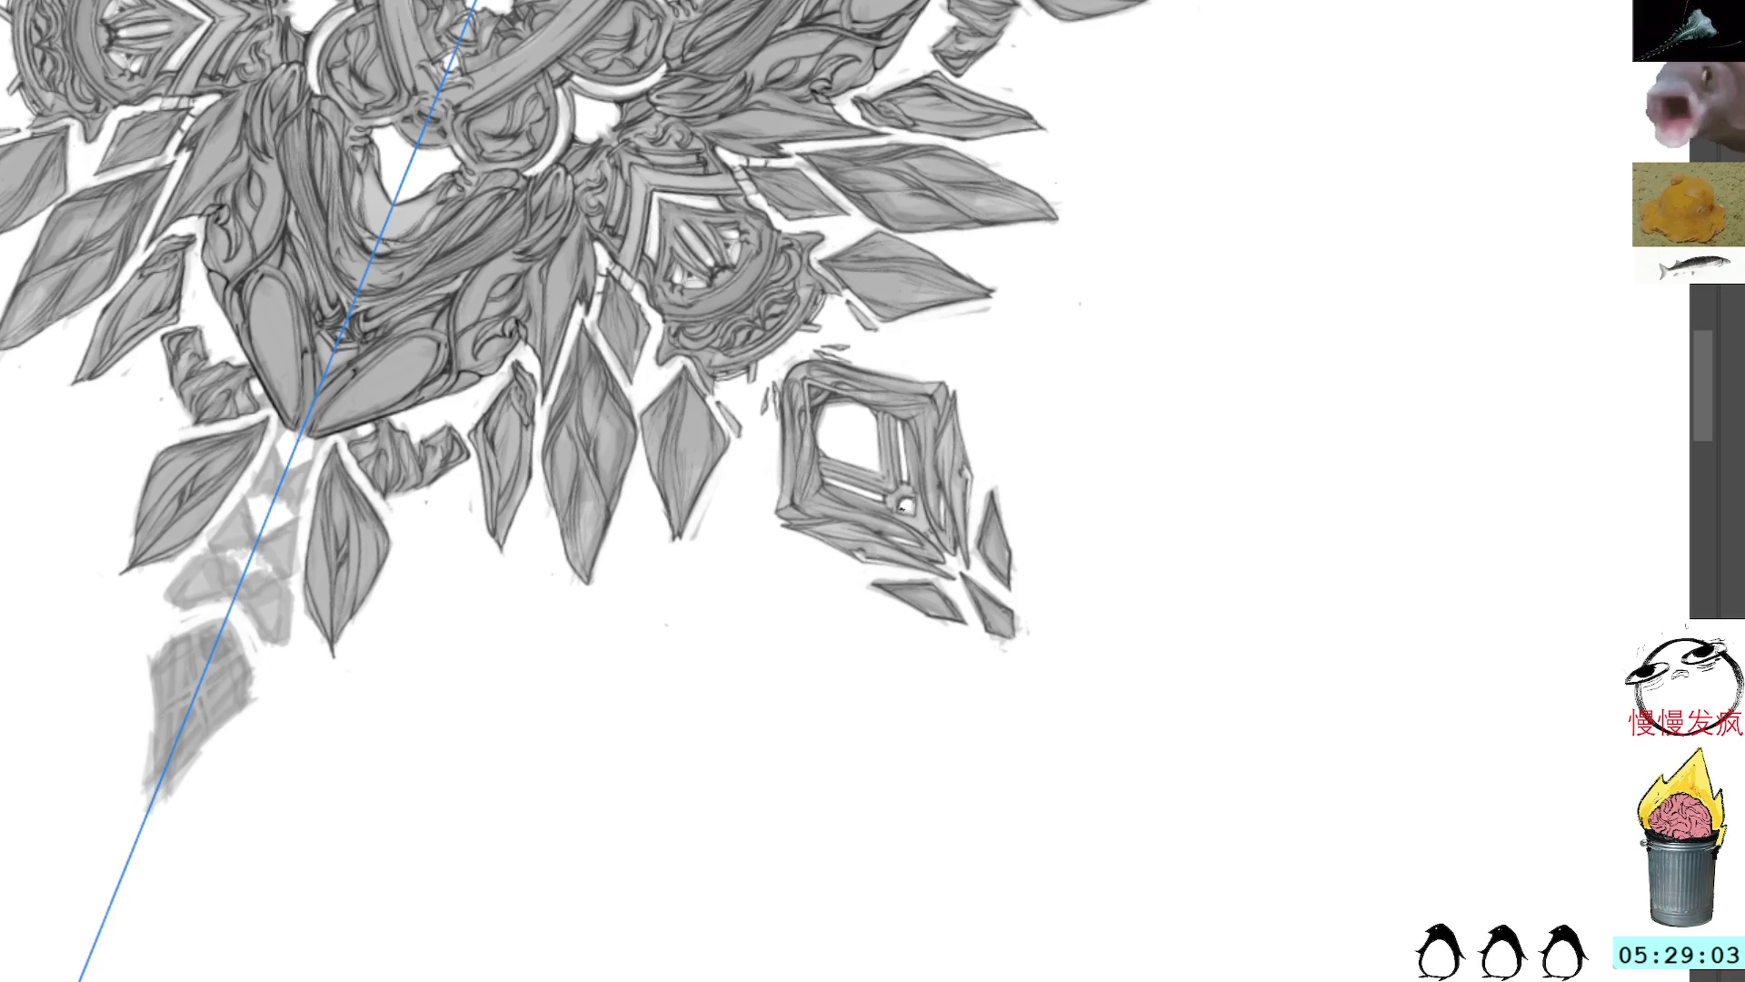
left_click_drag(906, 504, 911, 513)
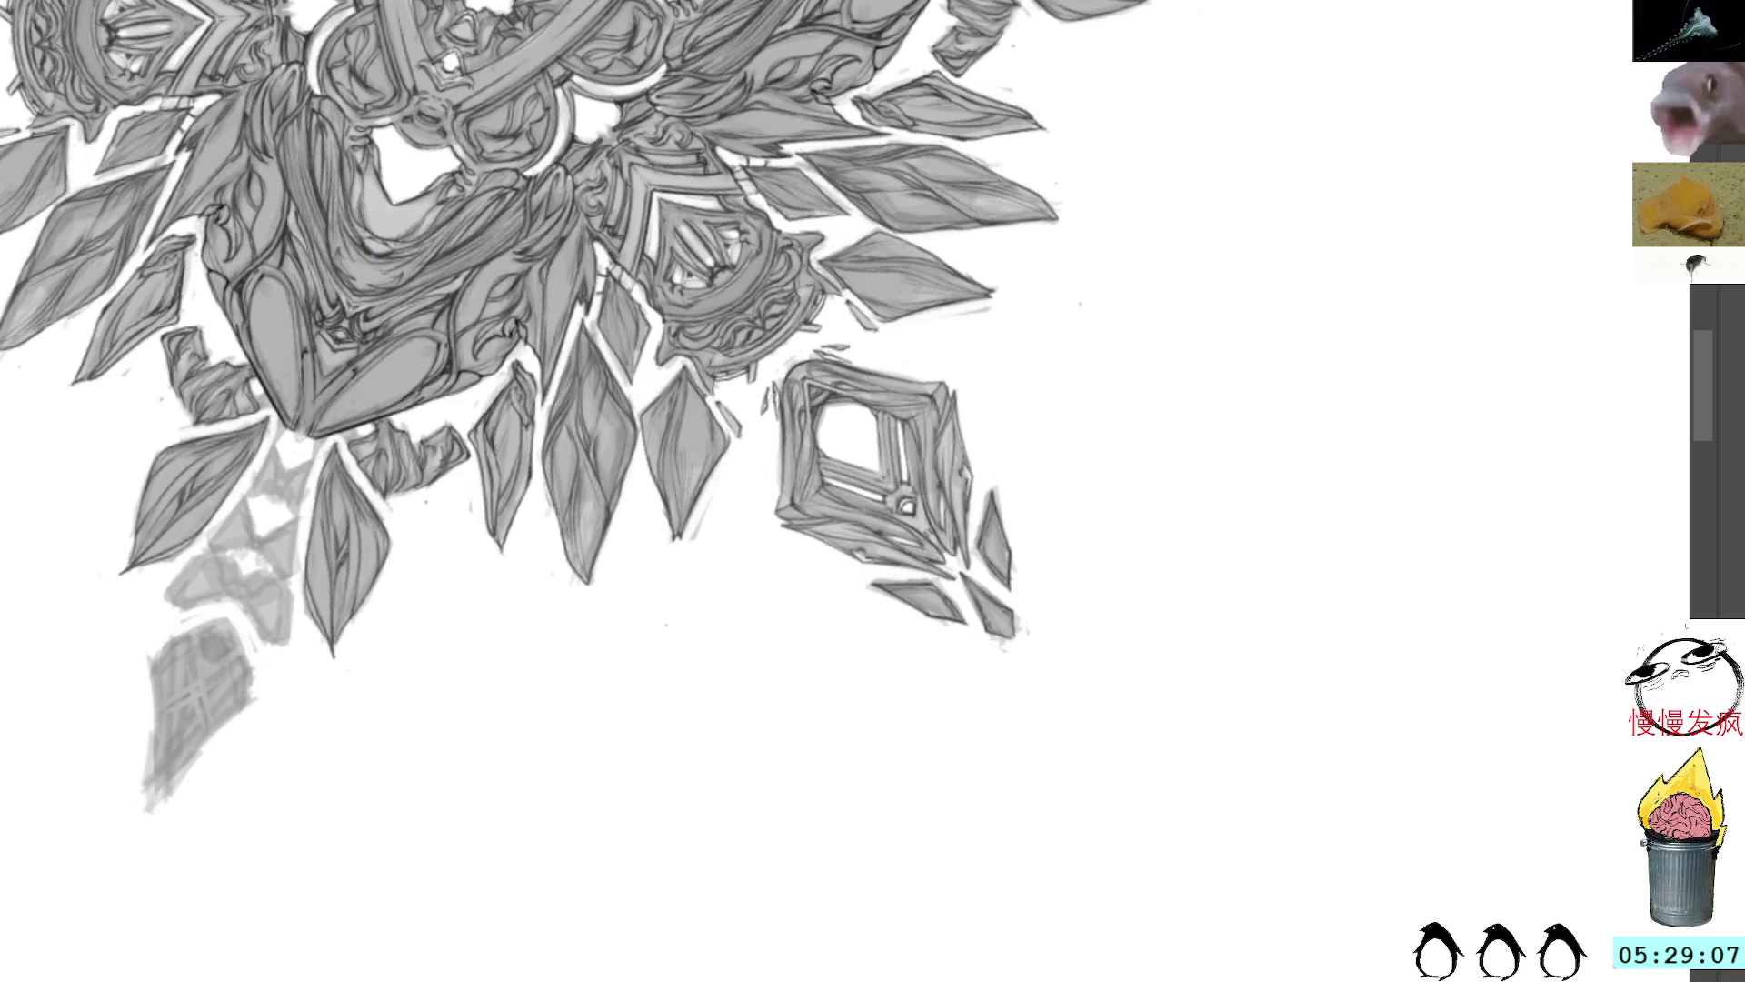
Step: Reset the canvas upright, pan to the mandala's top, and ink a mirrored bow-tie outline
key("Escape")
mouse_move(647, 134)
left_mouse_down()
mouse_move(767, 110)
mouse_move(818, 206)
left_mouse_up()
mouse_move(616, 348)
left_mouse_down()
mouse_move(640, 407)
mouse_move(674, 387)
mouse_move(621, 367)
mouse_move(675, 378)
mouse_move(640, 386)
mouse_move(670, 374)
left_mouse_up()
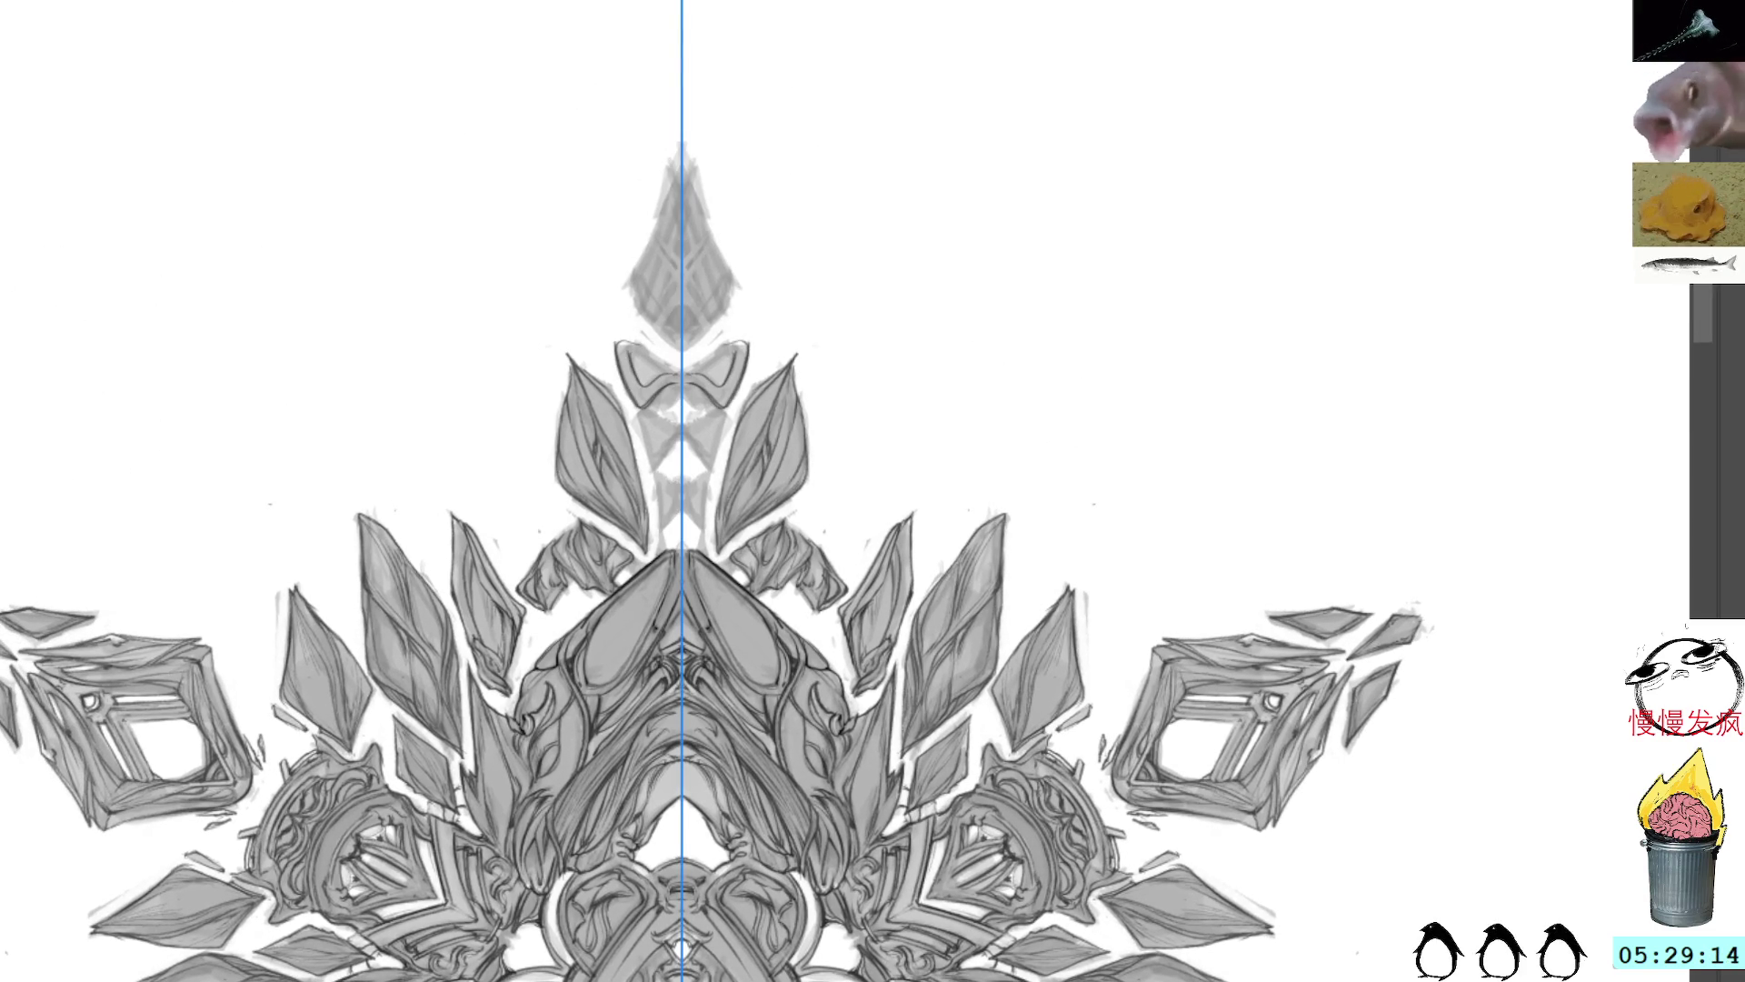
Step: Replace the first bow-tie outline with darker mirrored edges and a short mirrored stroke below the knot
key("ctrl+z")
key("ctrl+z")
key("ctrl+z")
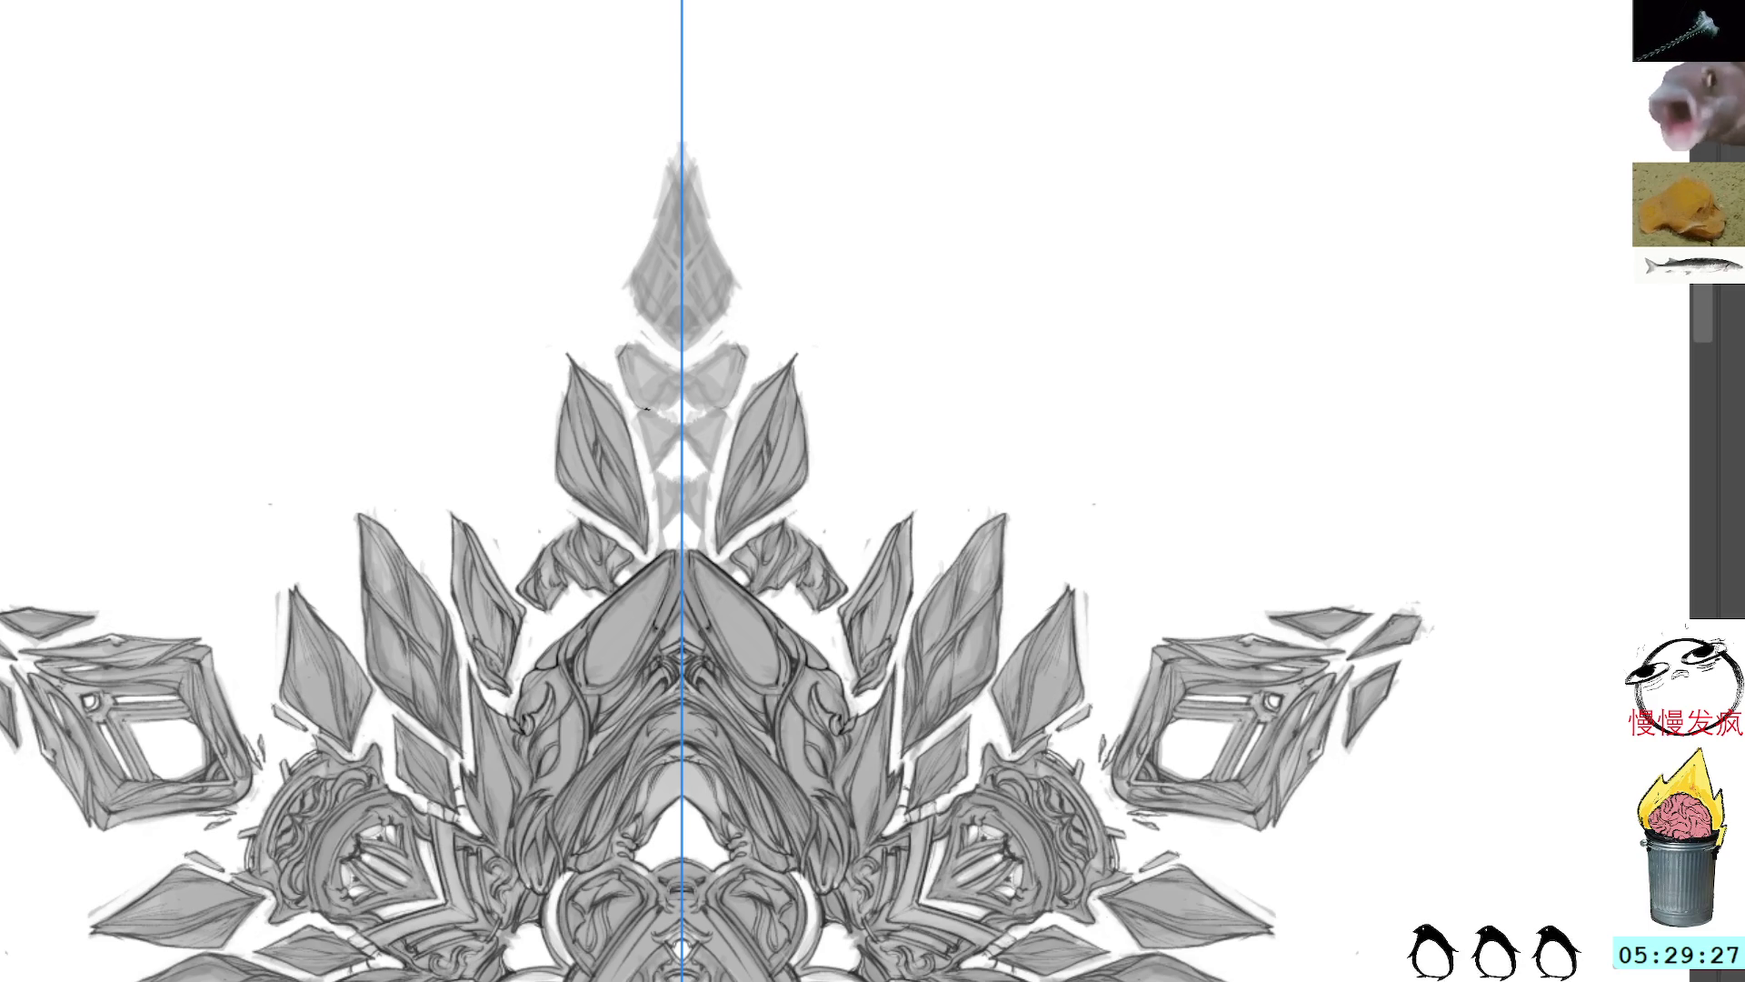
left_click_drag(664, 395, 648, 409)
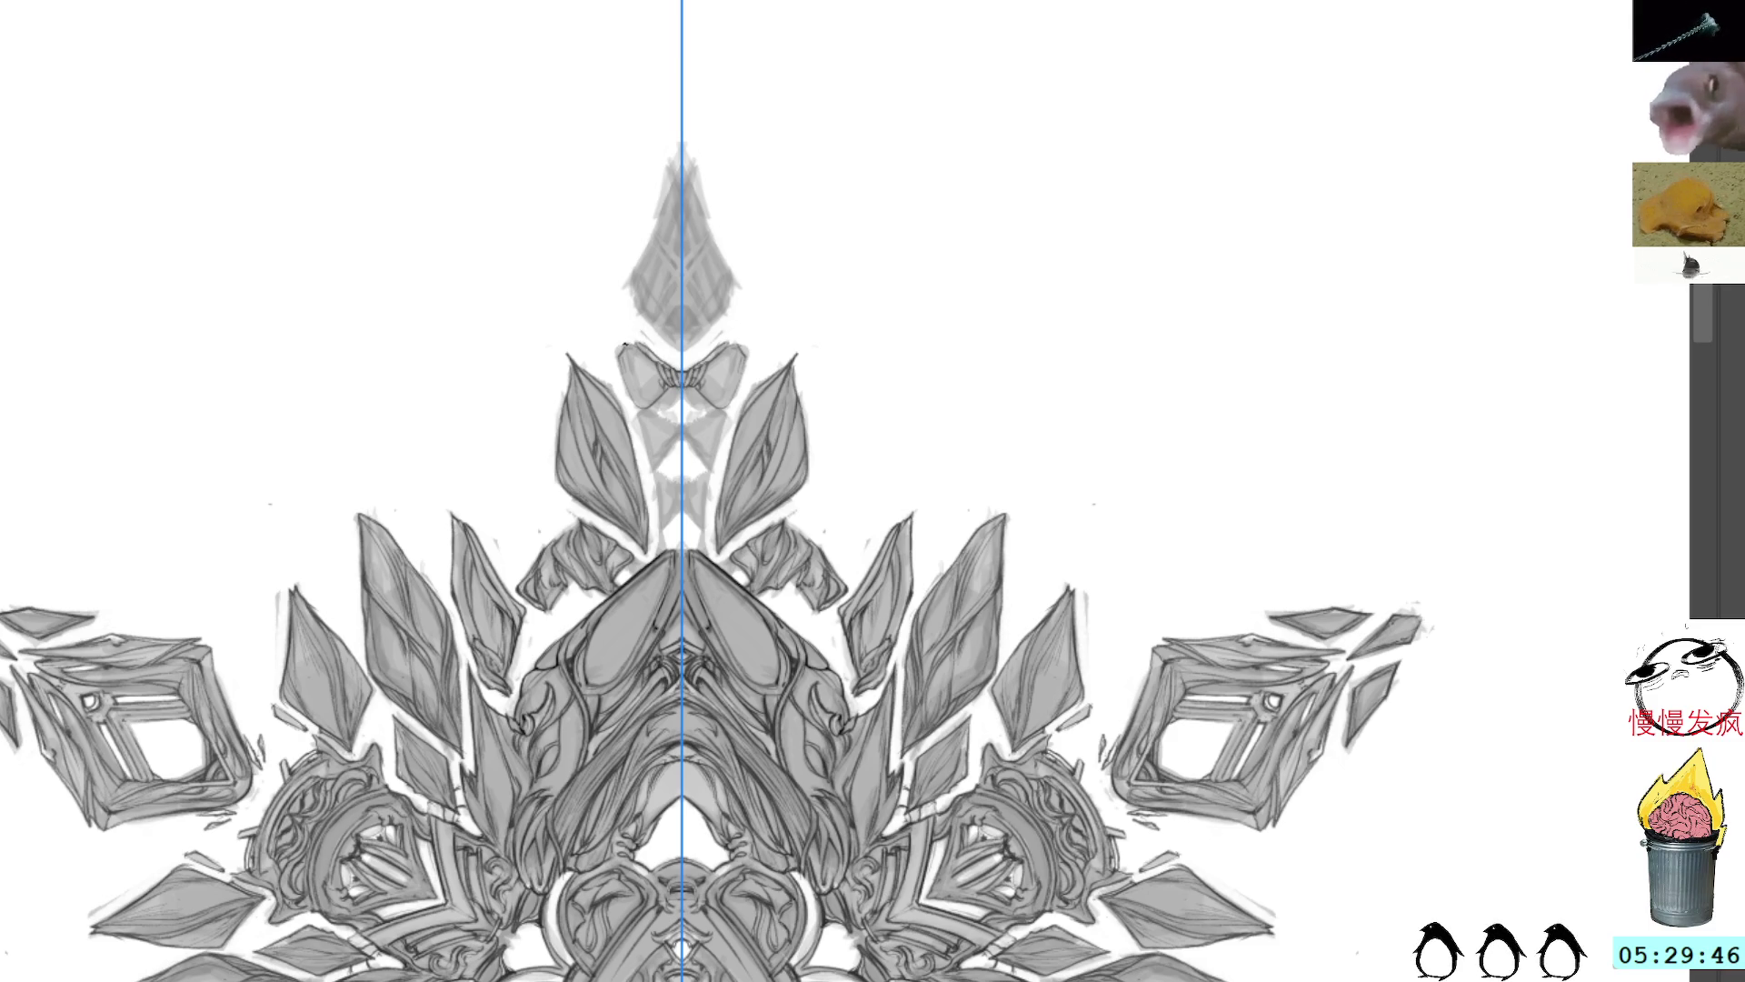
mouse_move(622, 349)
left_mouse_down()
mouse_move(637, 407)
mouse_move(667, 388)
mouse_move(693, 404)
left_mouse_up()
key("ctrl+z")
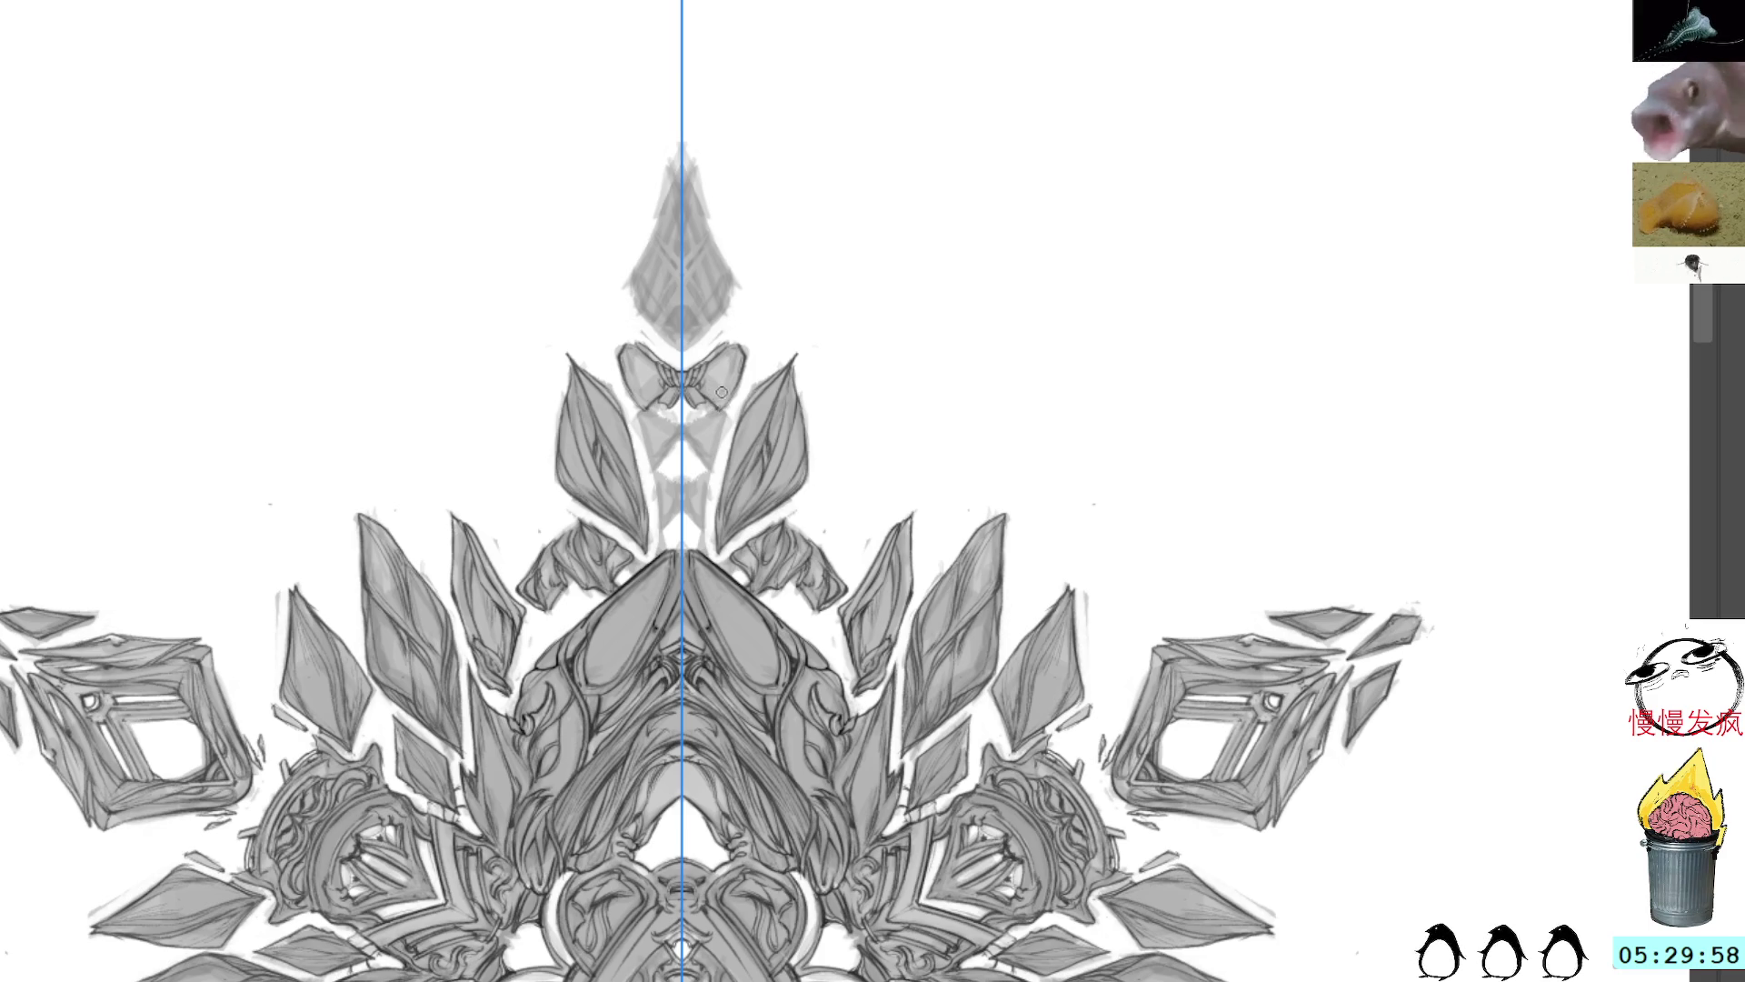
left_click_drag(723, 411, 702, 463)
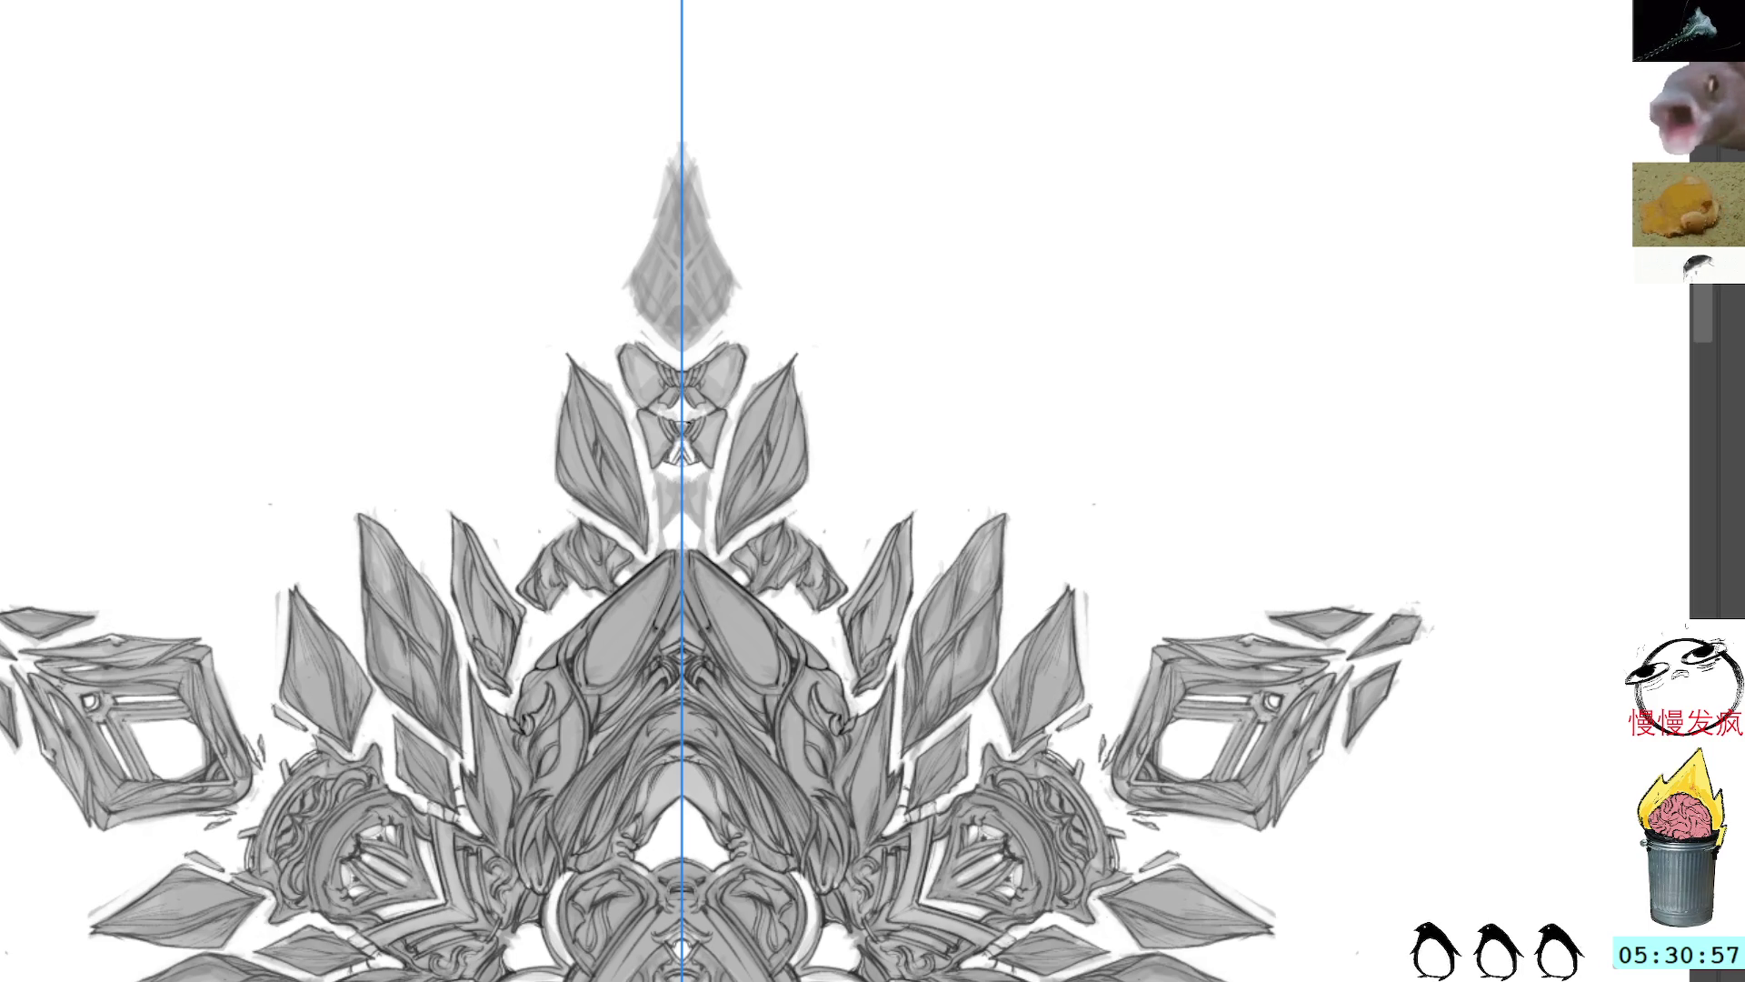
Step: With the canvas rotated and zoomed in, add a light mirrored accent to the bow-tie, then turn the canvas upright
mouse_move(791, 183)
left_mouse_down()
mouse_move(1020, 527)
mouse_move(916, 314)
left_mouse_up()
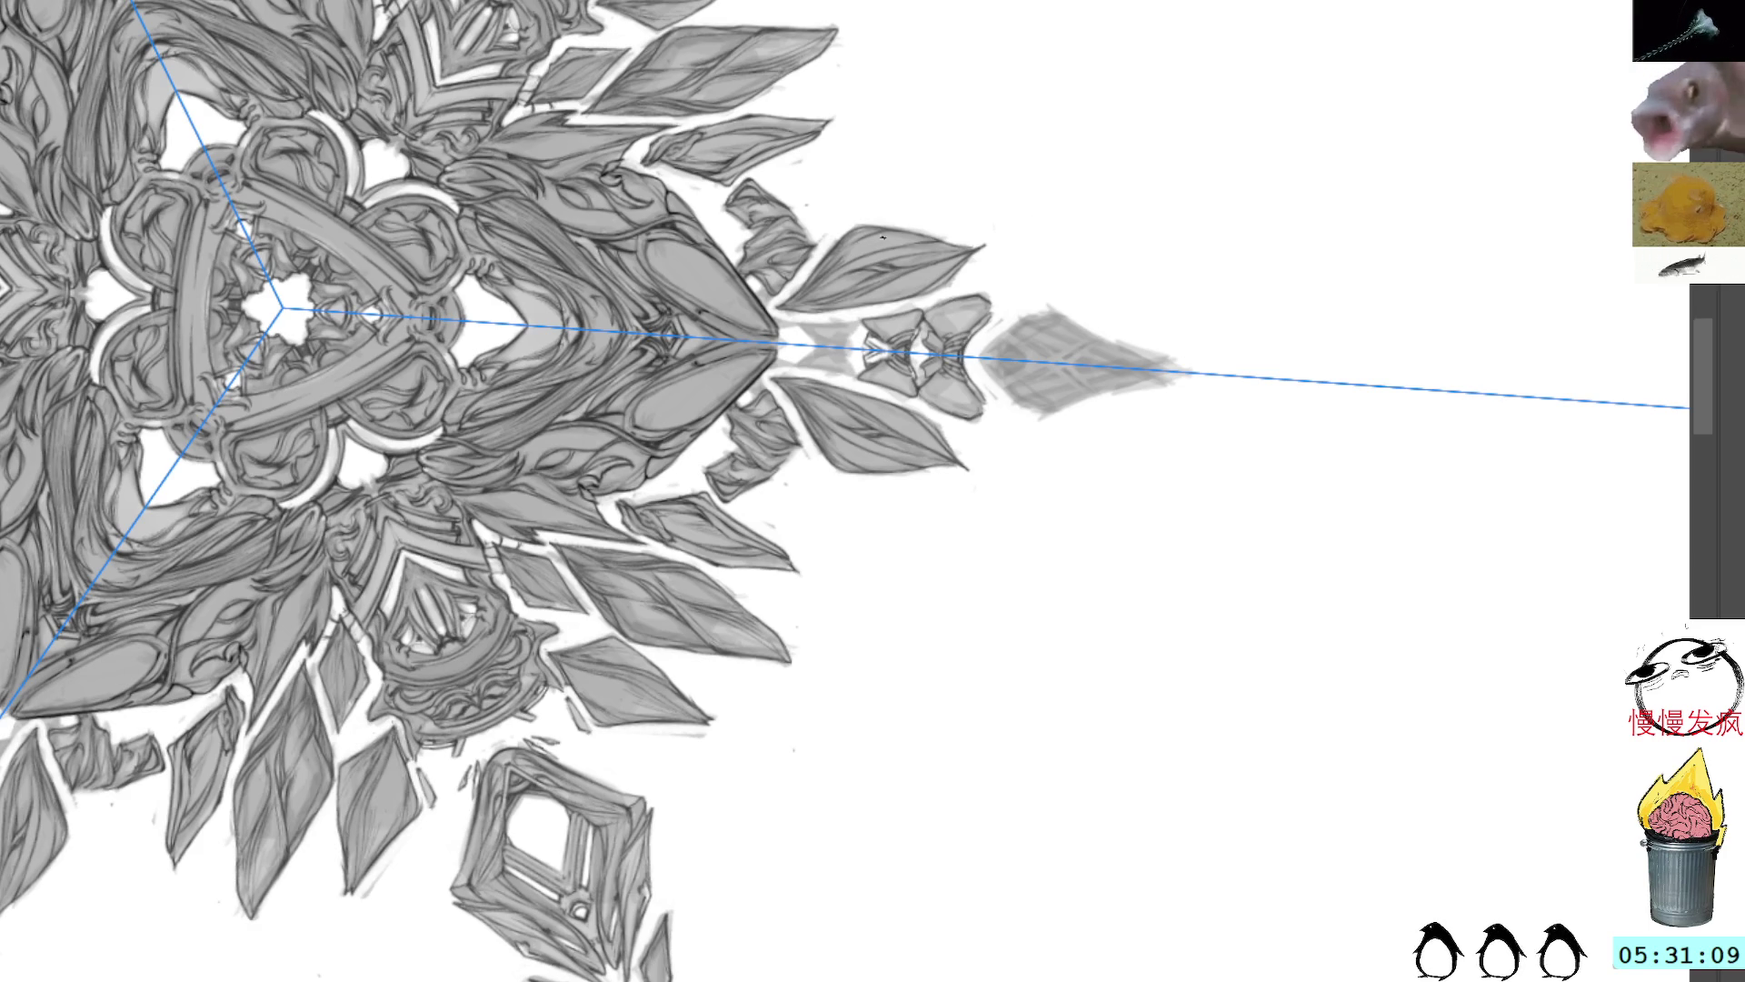
scroll(846, 491, "up", 2)
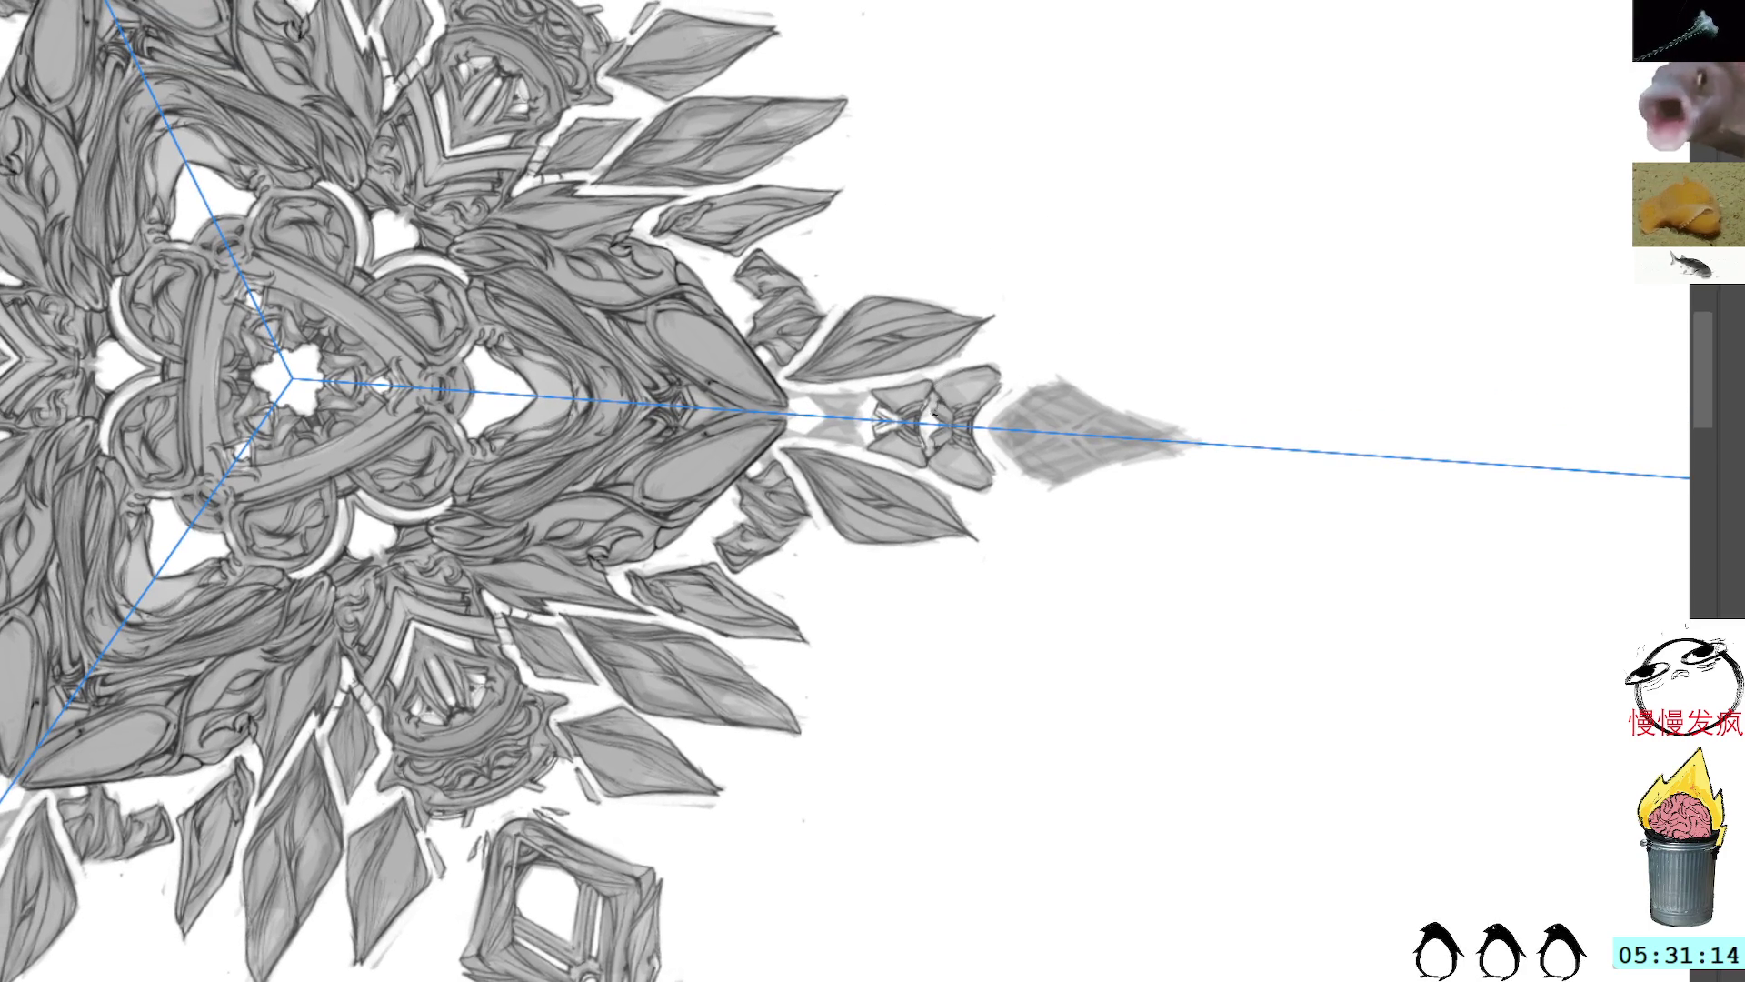
mouse_move(933, 401)
left_mouse_down()
mouse_move(935, 420)
mouse_move(931, 387)
left_mouse_up()
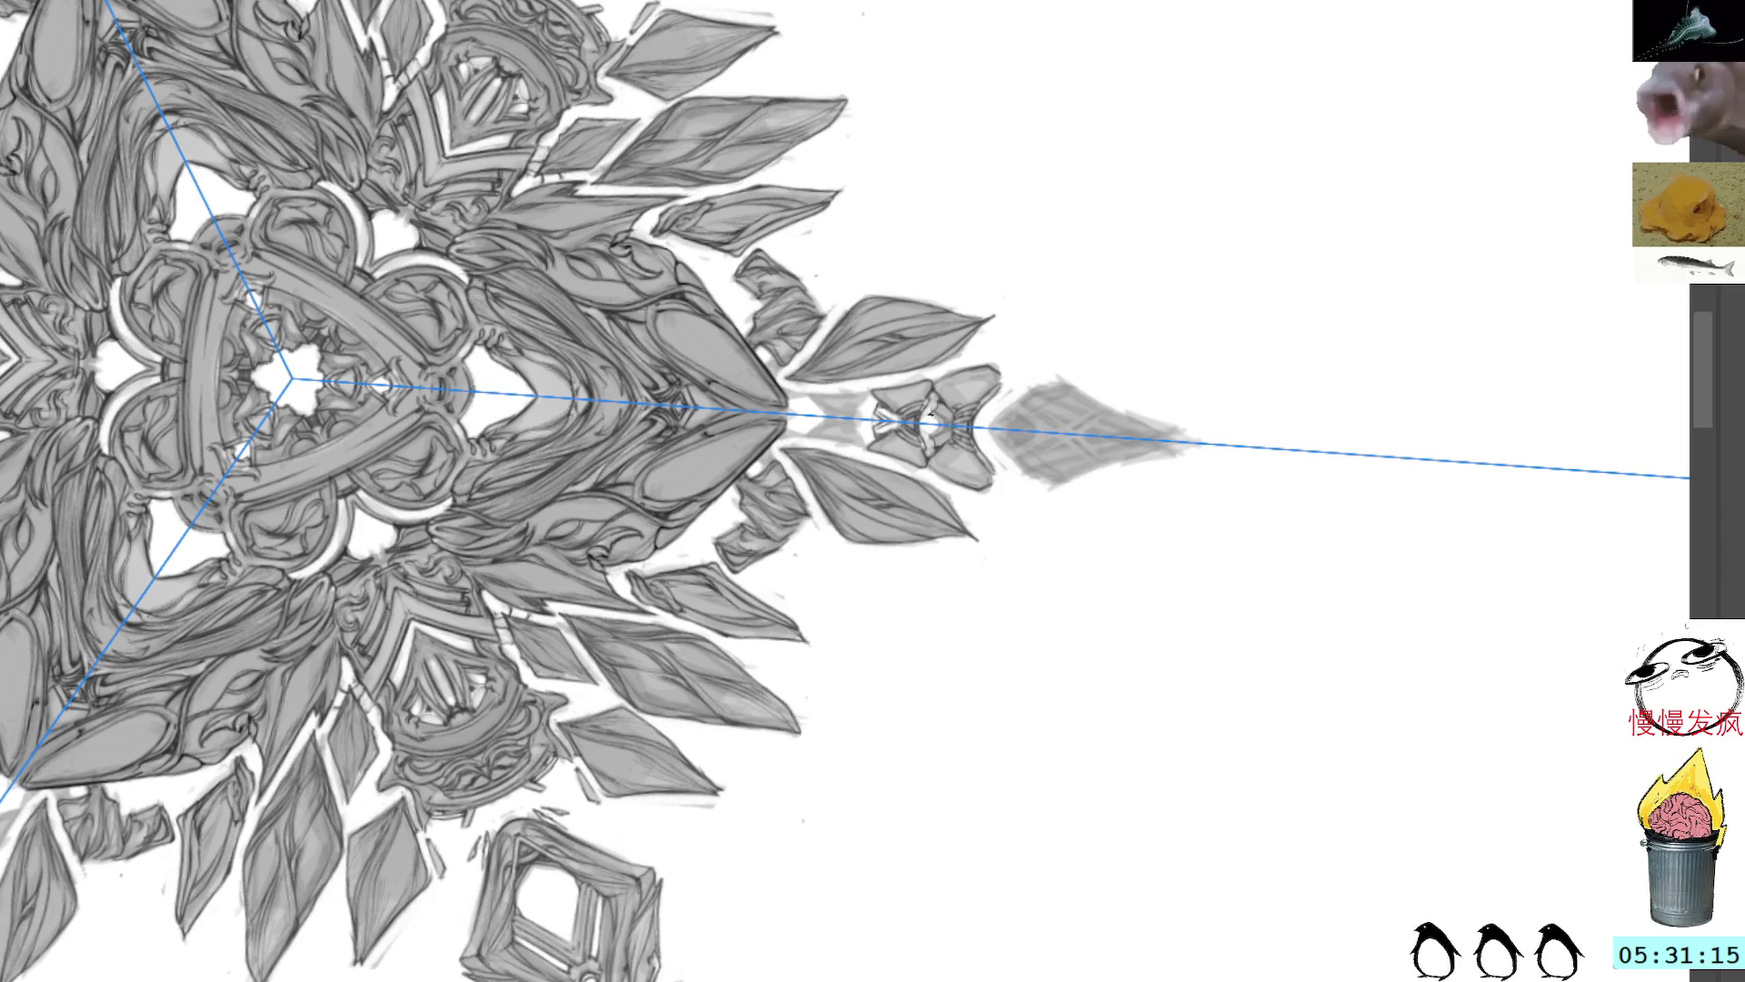
key("shift+space")
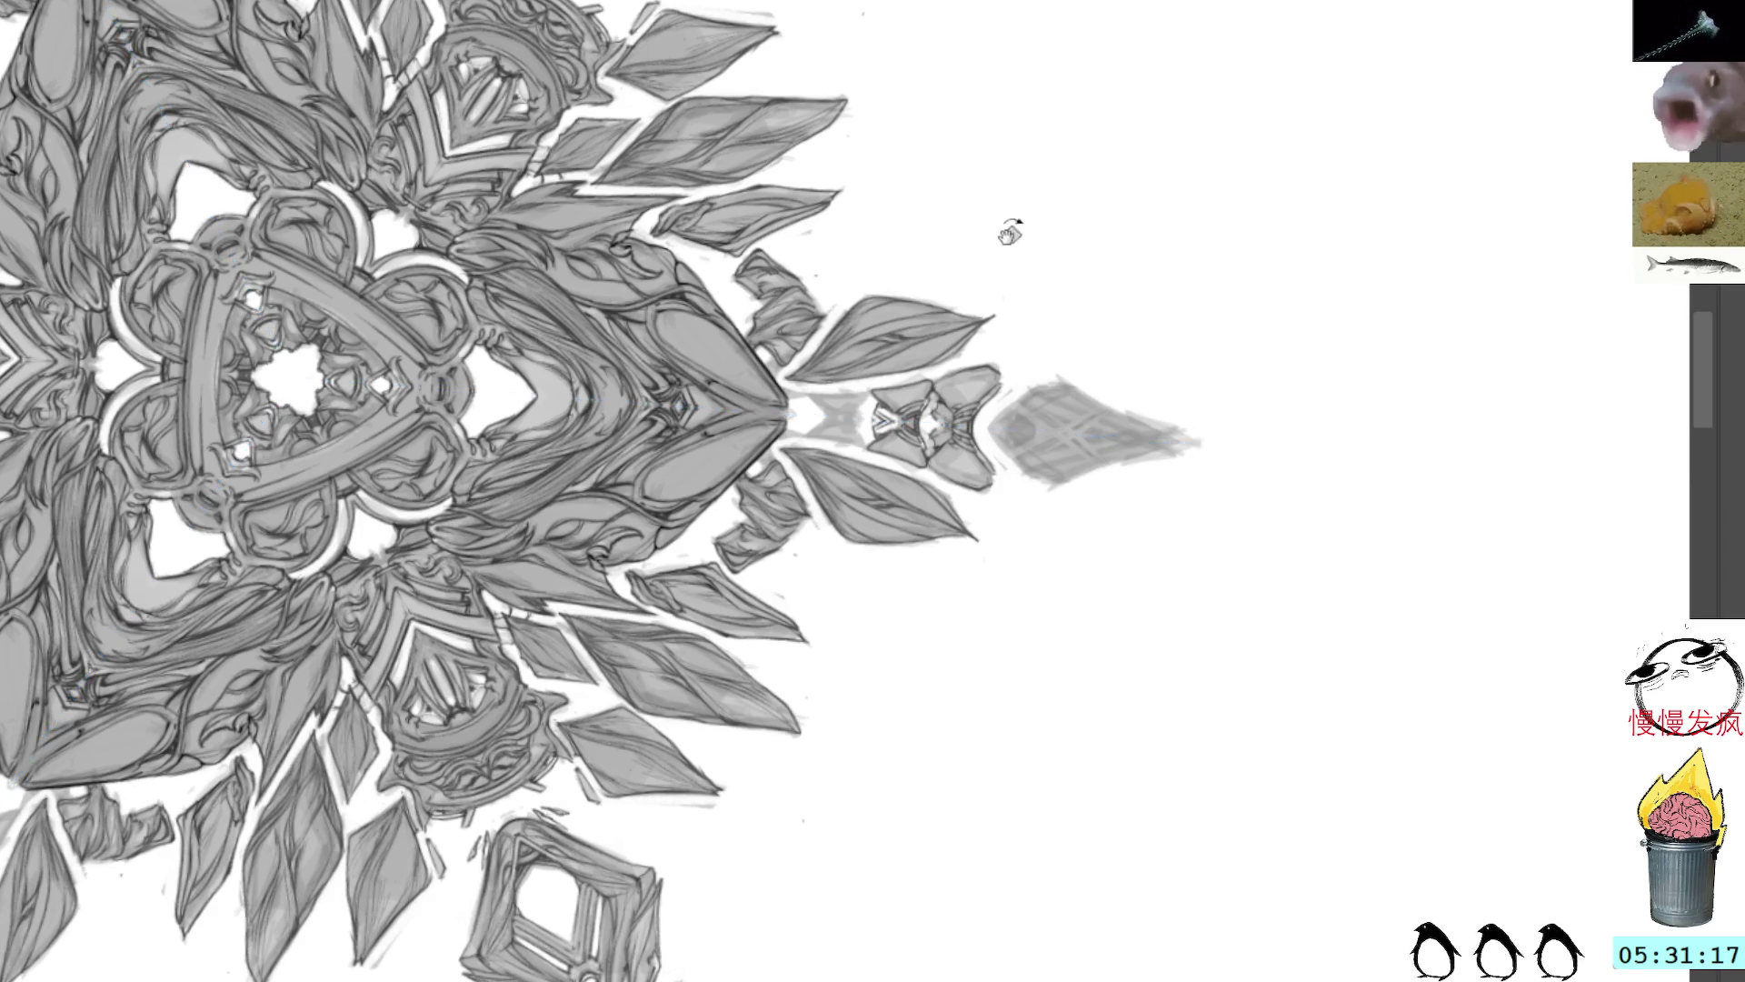
mouse_move(1009, 233)
left_mouse_down()
mouse_move(787, 213)
mouse_move(615, 355)
left_mouse_up()
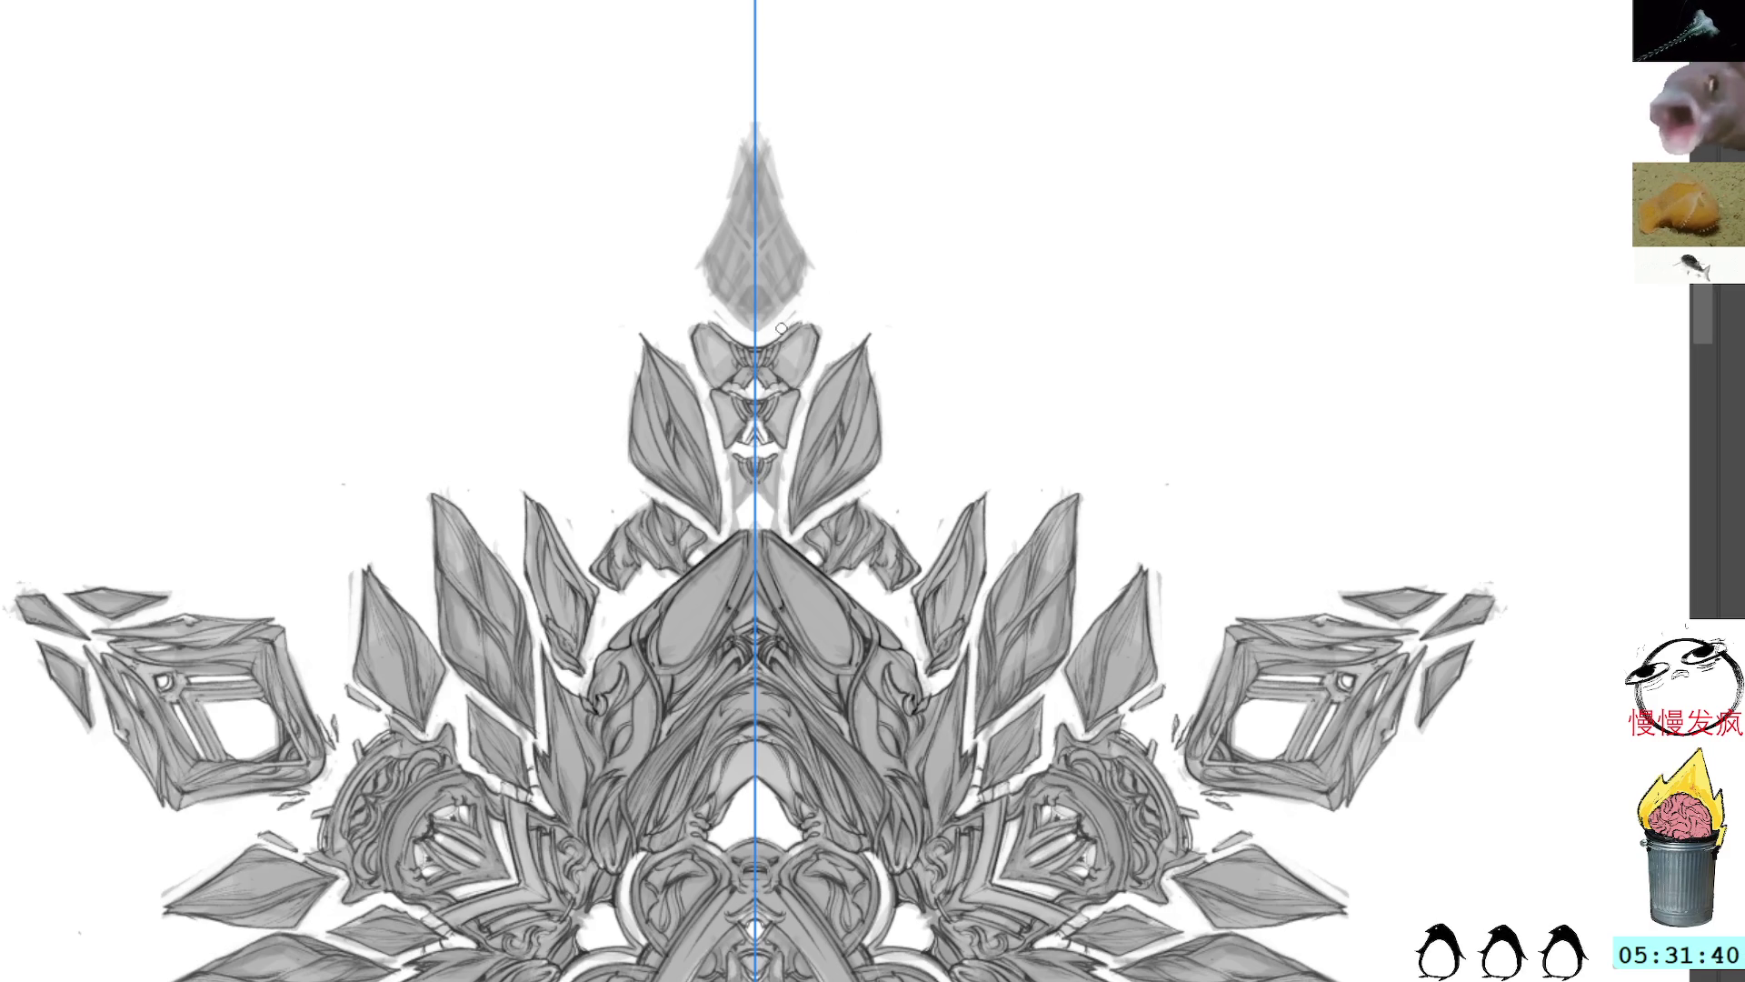
Step: Add three short dark mirrored strokes along the symmetry axis, then pan to the central triangular knot
left_click_drag(728, 454, 744, 514)
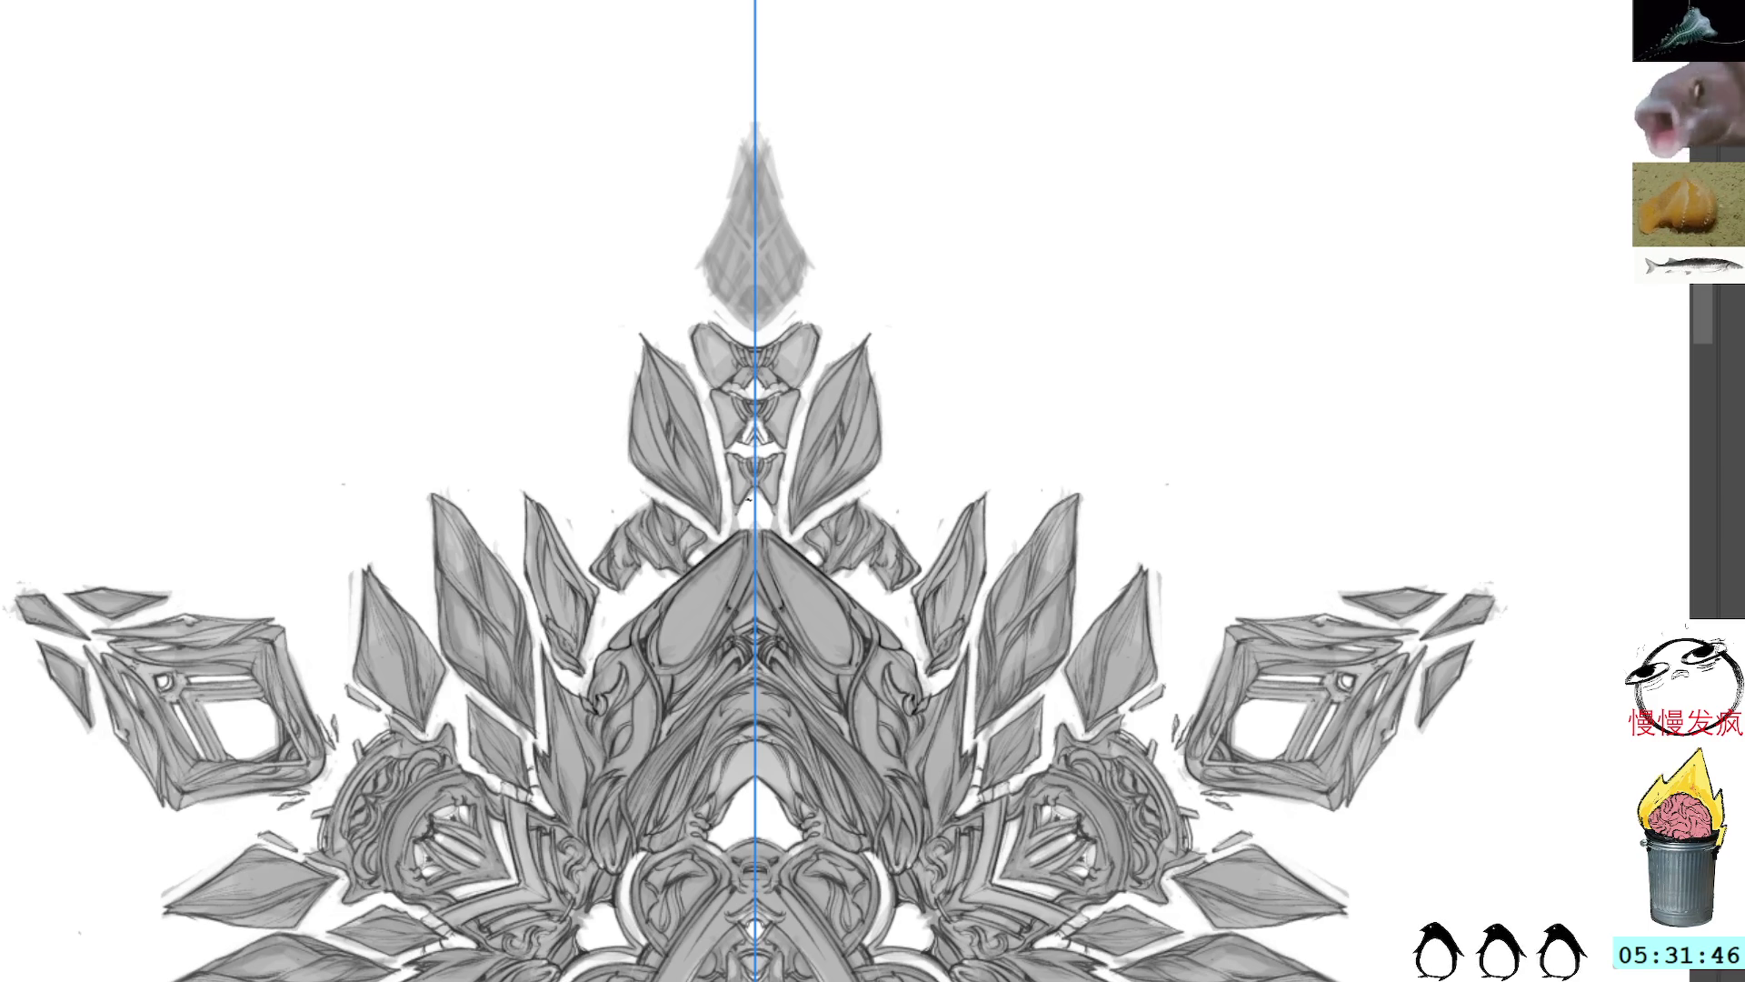
left_click_drag(741, 504, 759, 512)
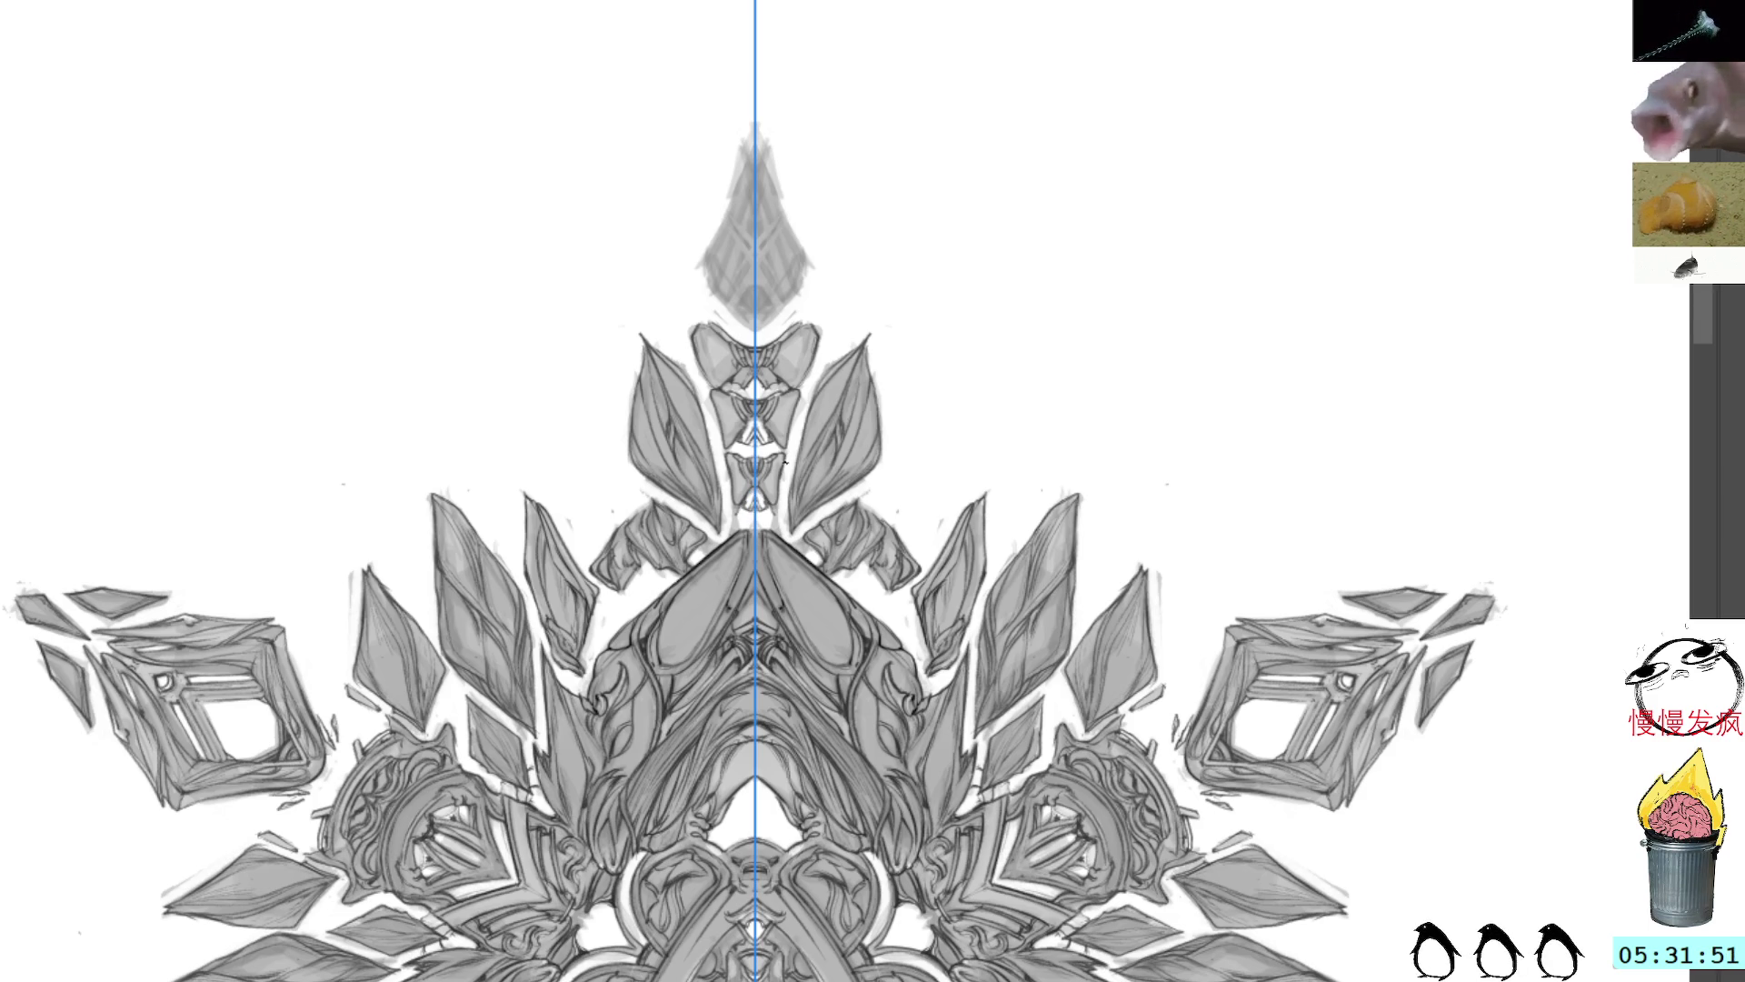
left_click_drag(779, 503, 789, 540)
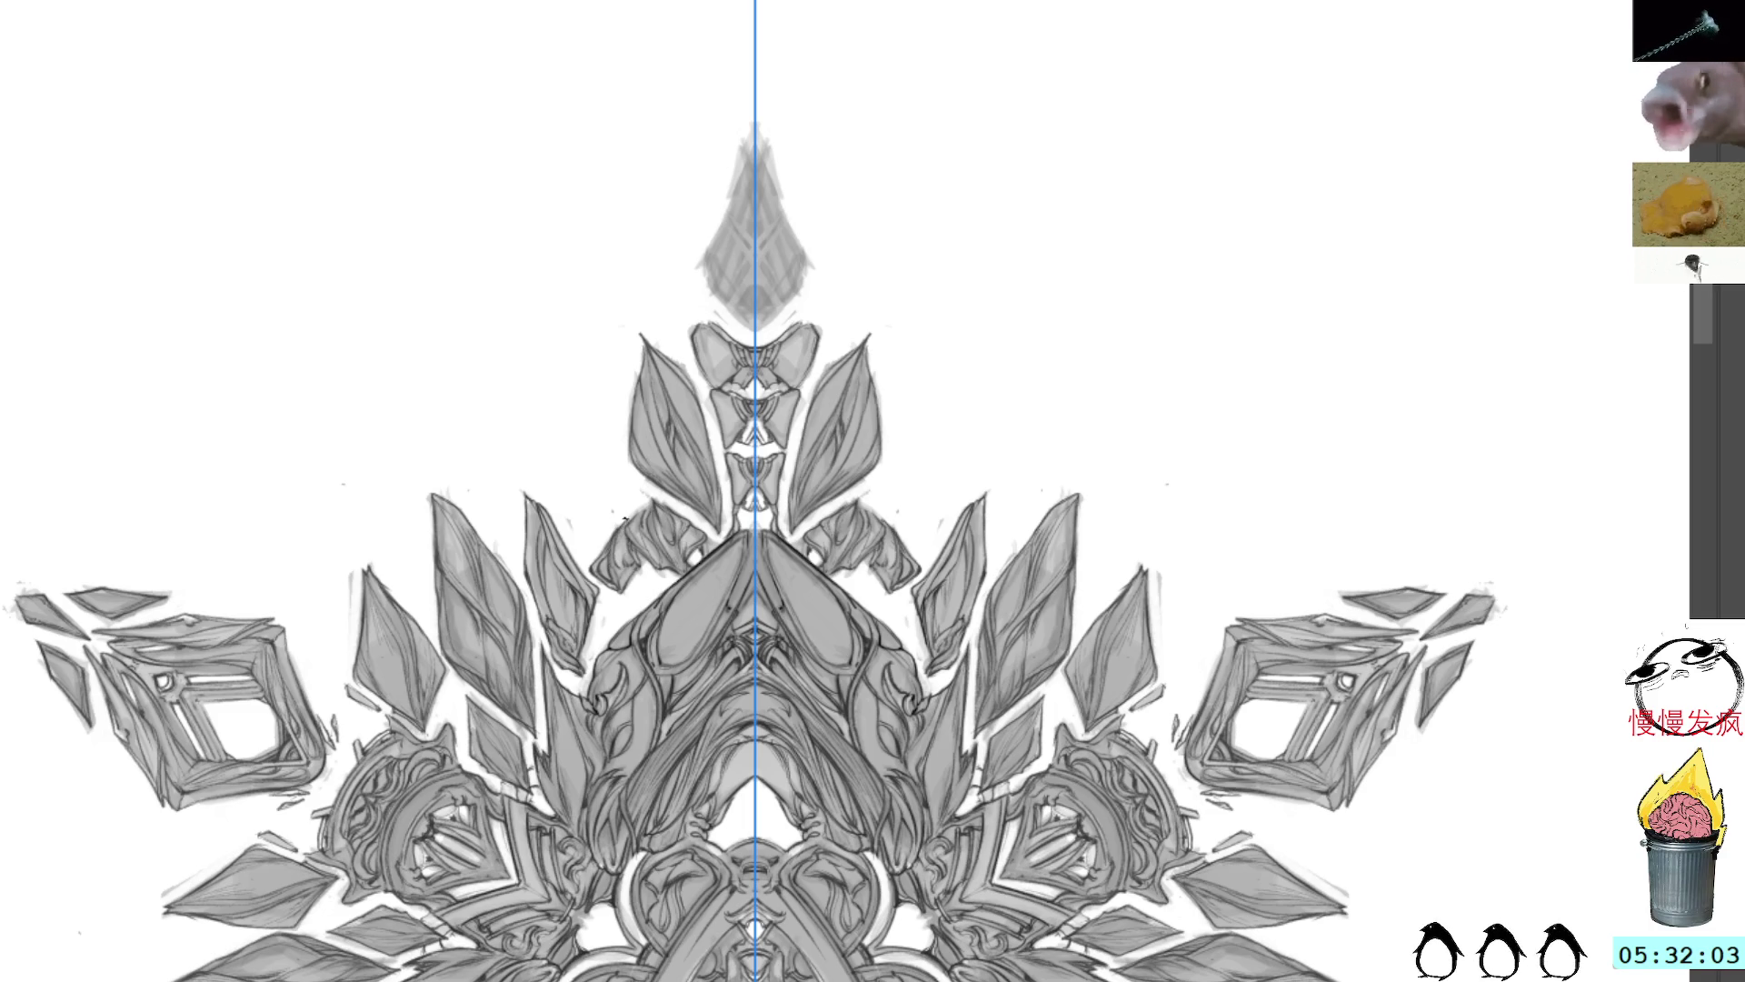
mouse_move(1134, 327)
left_mouse_down()
mouse_move(1117, 309)
mouse_move(1137, 179)
mouse_move(1102, 194)
mouse_move(1113, 73)
mouse_move(1128, 80)
left_mouse_up()
left_click_drag(565, 909, 688, 619)
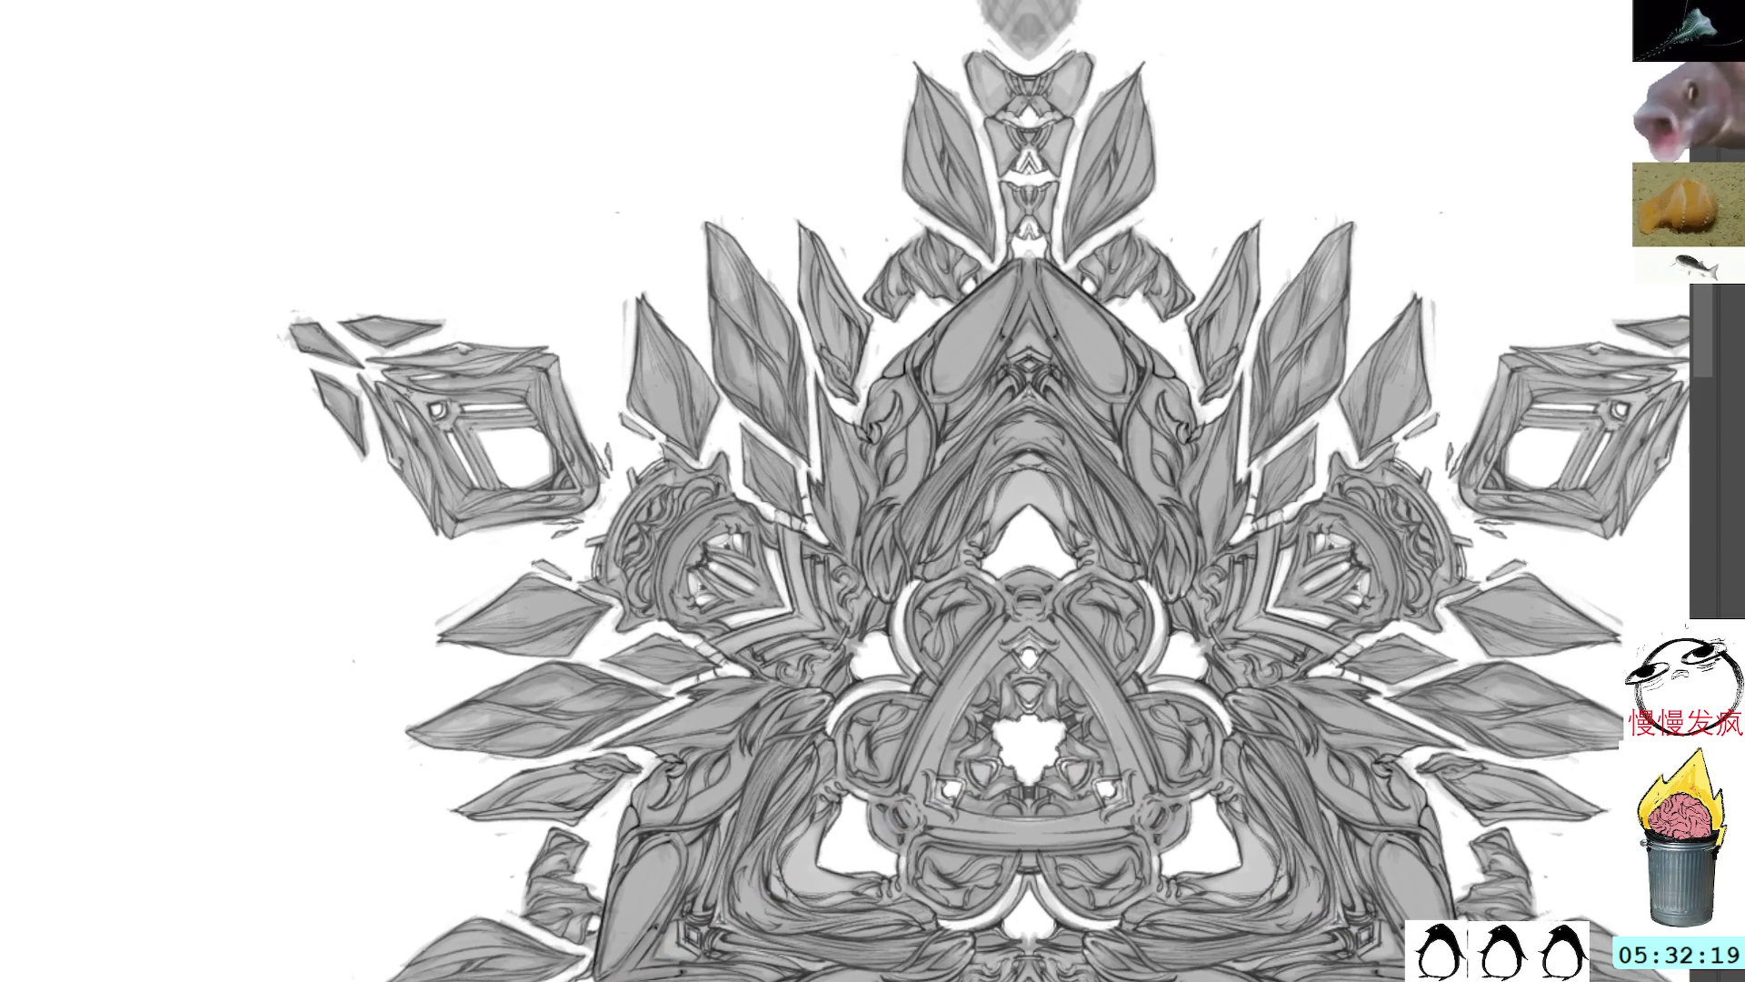
Step: Jot a small handwritten note on the empty canvas at the upper left
mouse_move(512, 143)
left_mouse_down()
mouse_move(498, 162)
mouse_move(539, 121)
mouse_move(583, 164)
left_mouse_up()
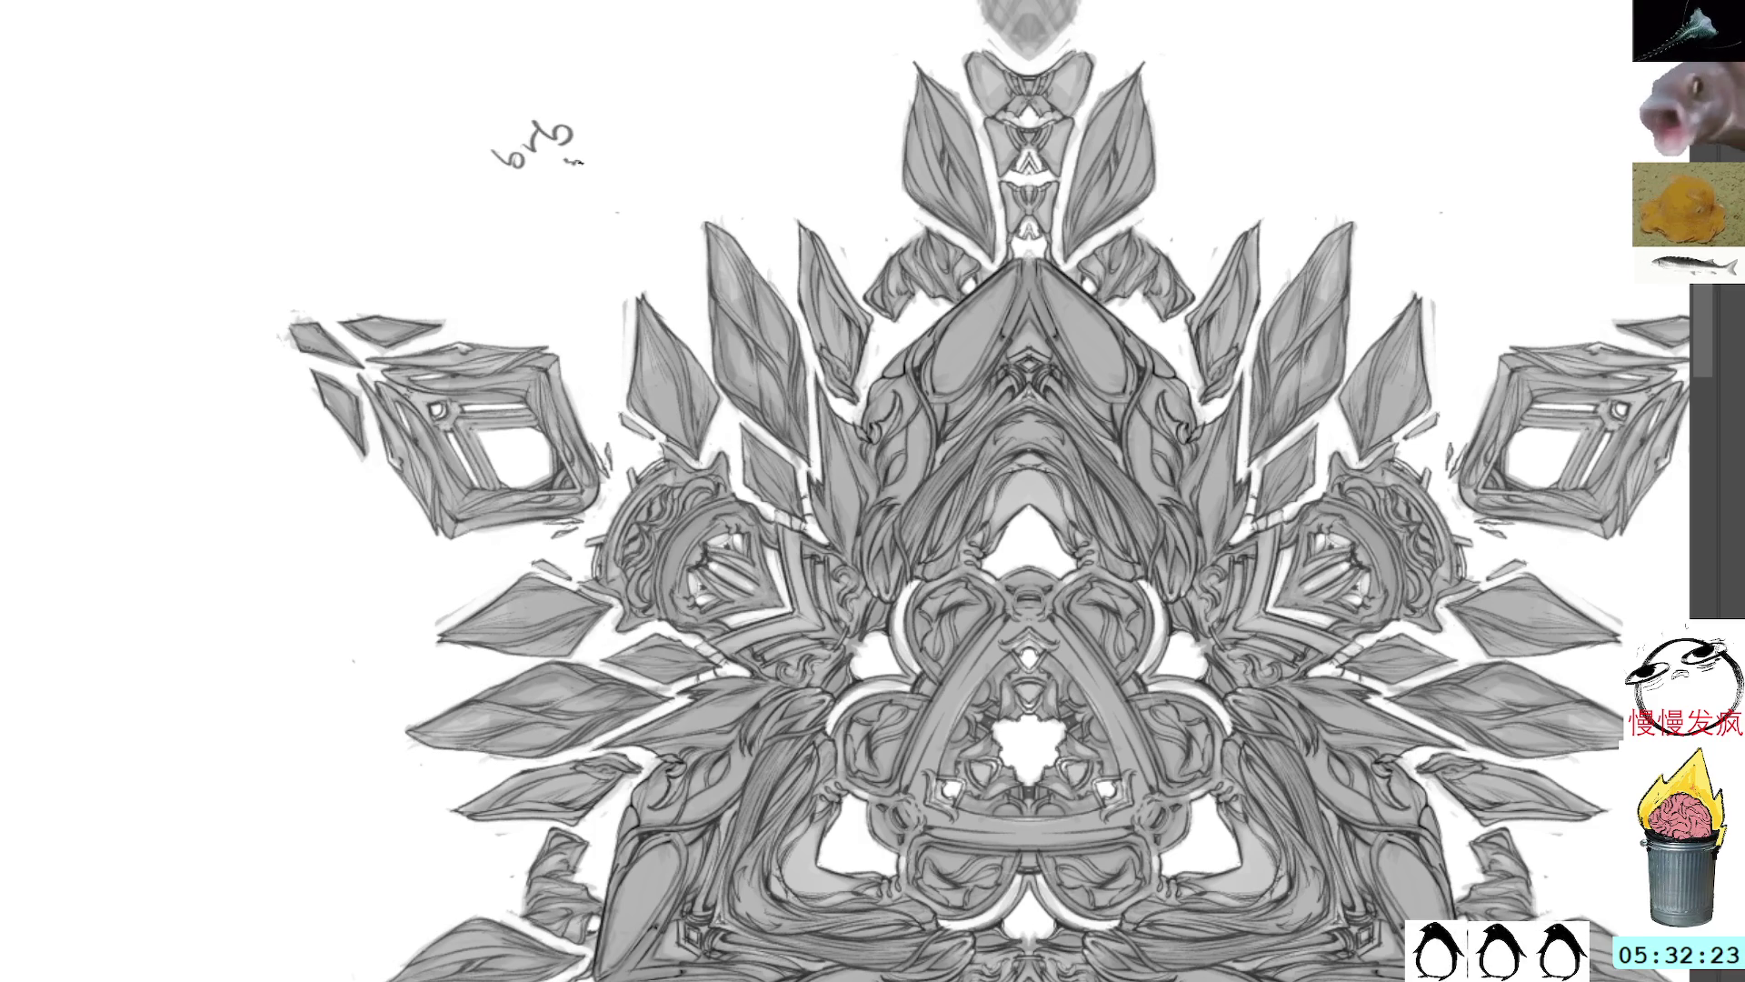
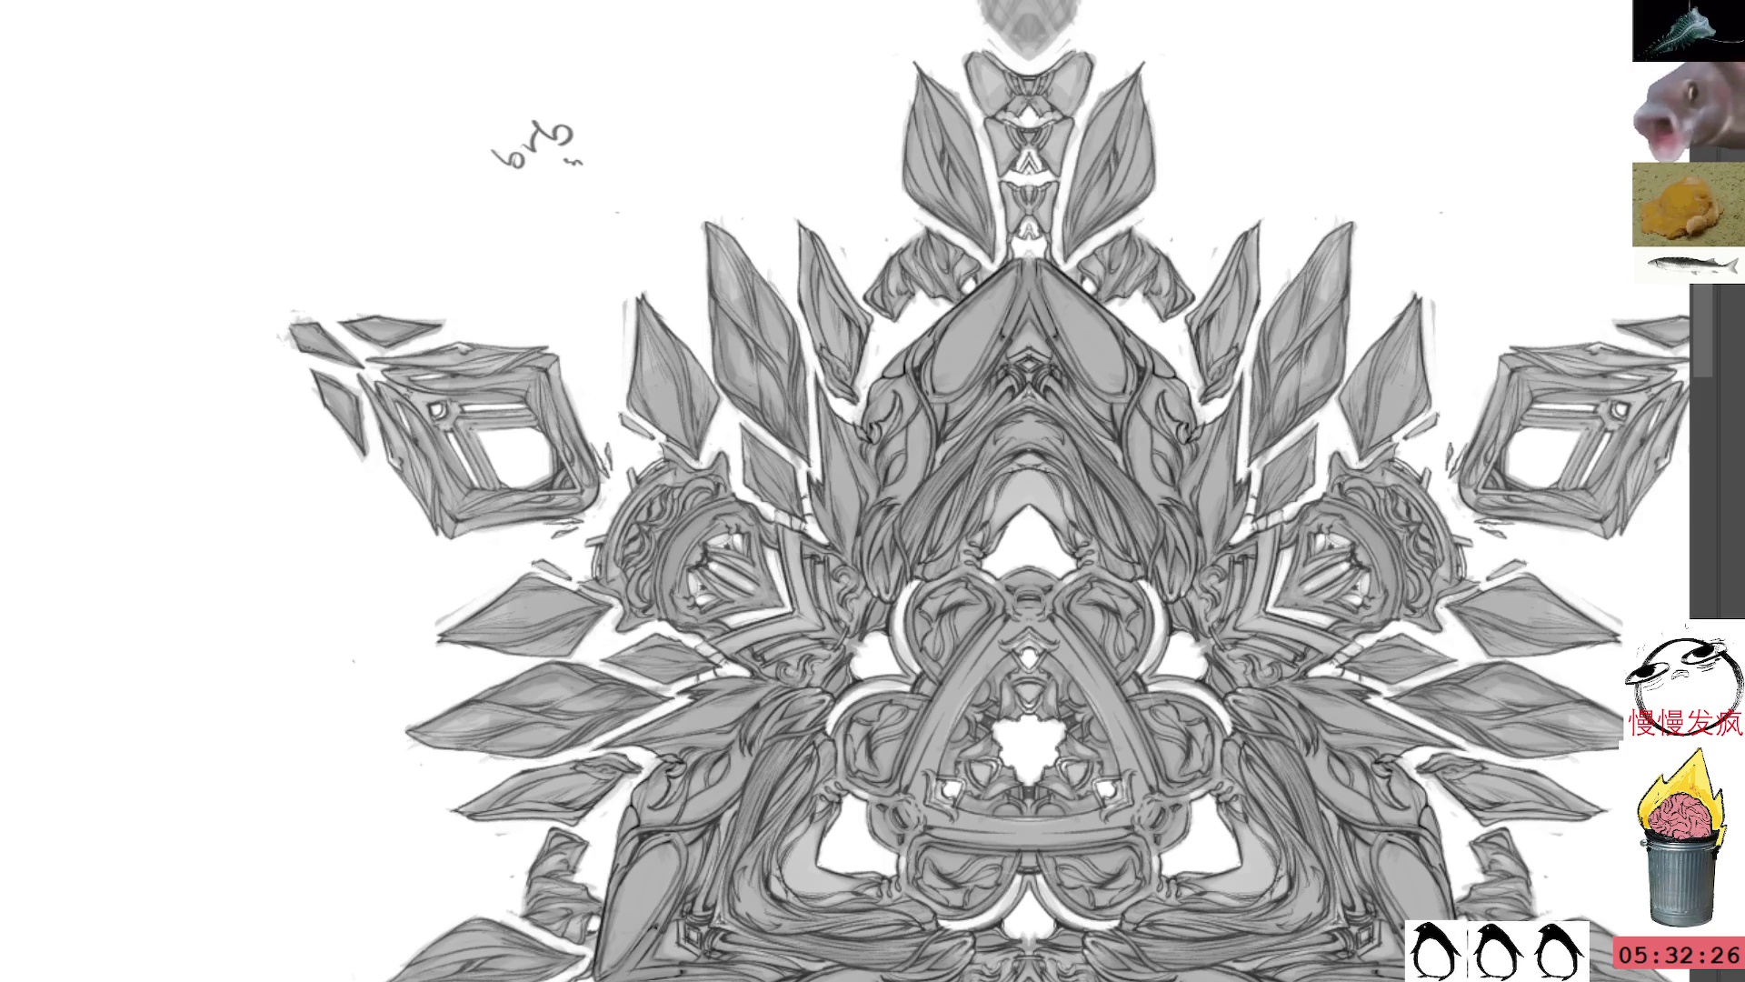
Step: Lasso and delete the stray handwritten scribble above the mandala, then deselect
mouse_move(529, 80)
left_mouse_down()
mouse_move(455, 118)
mouse_move(446, 86)
left_mouse_up()
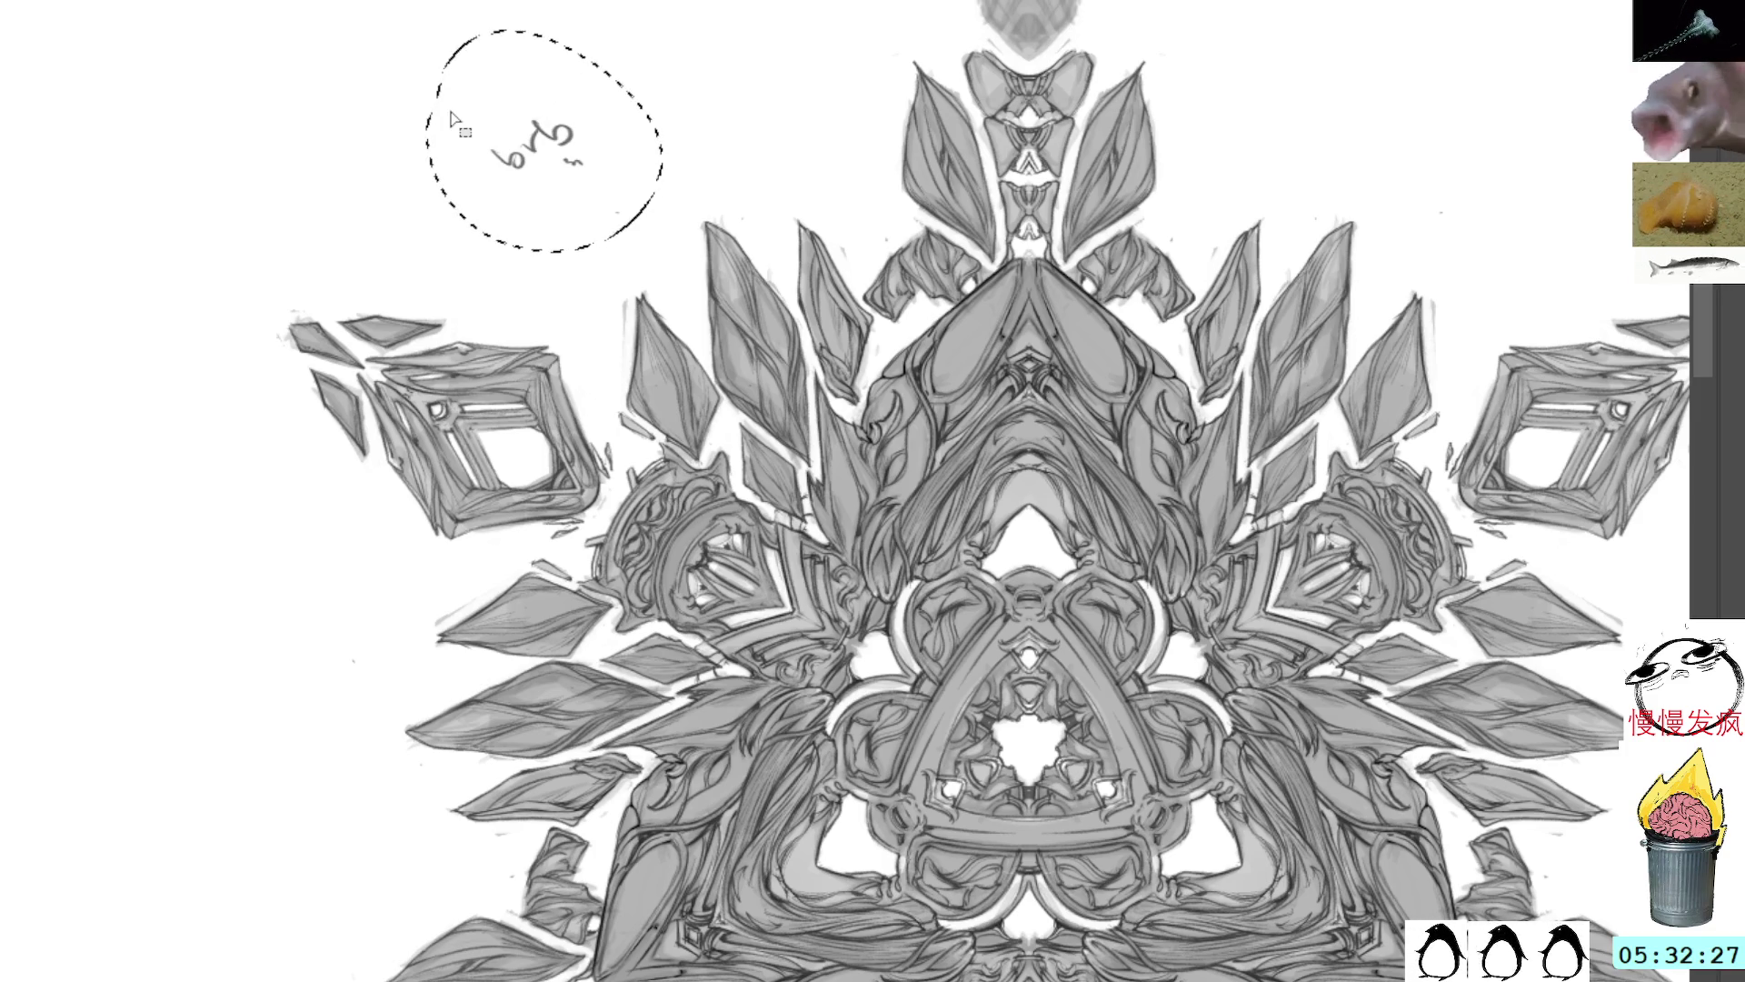
key("Delete")
key("ctrl+d")
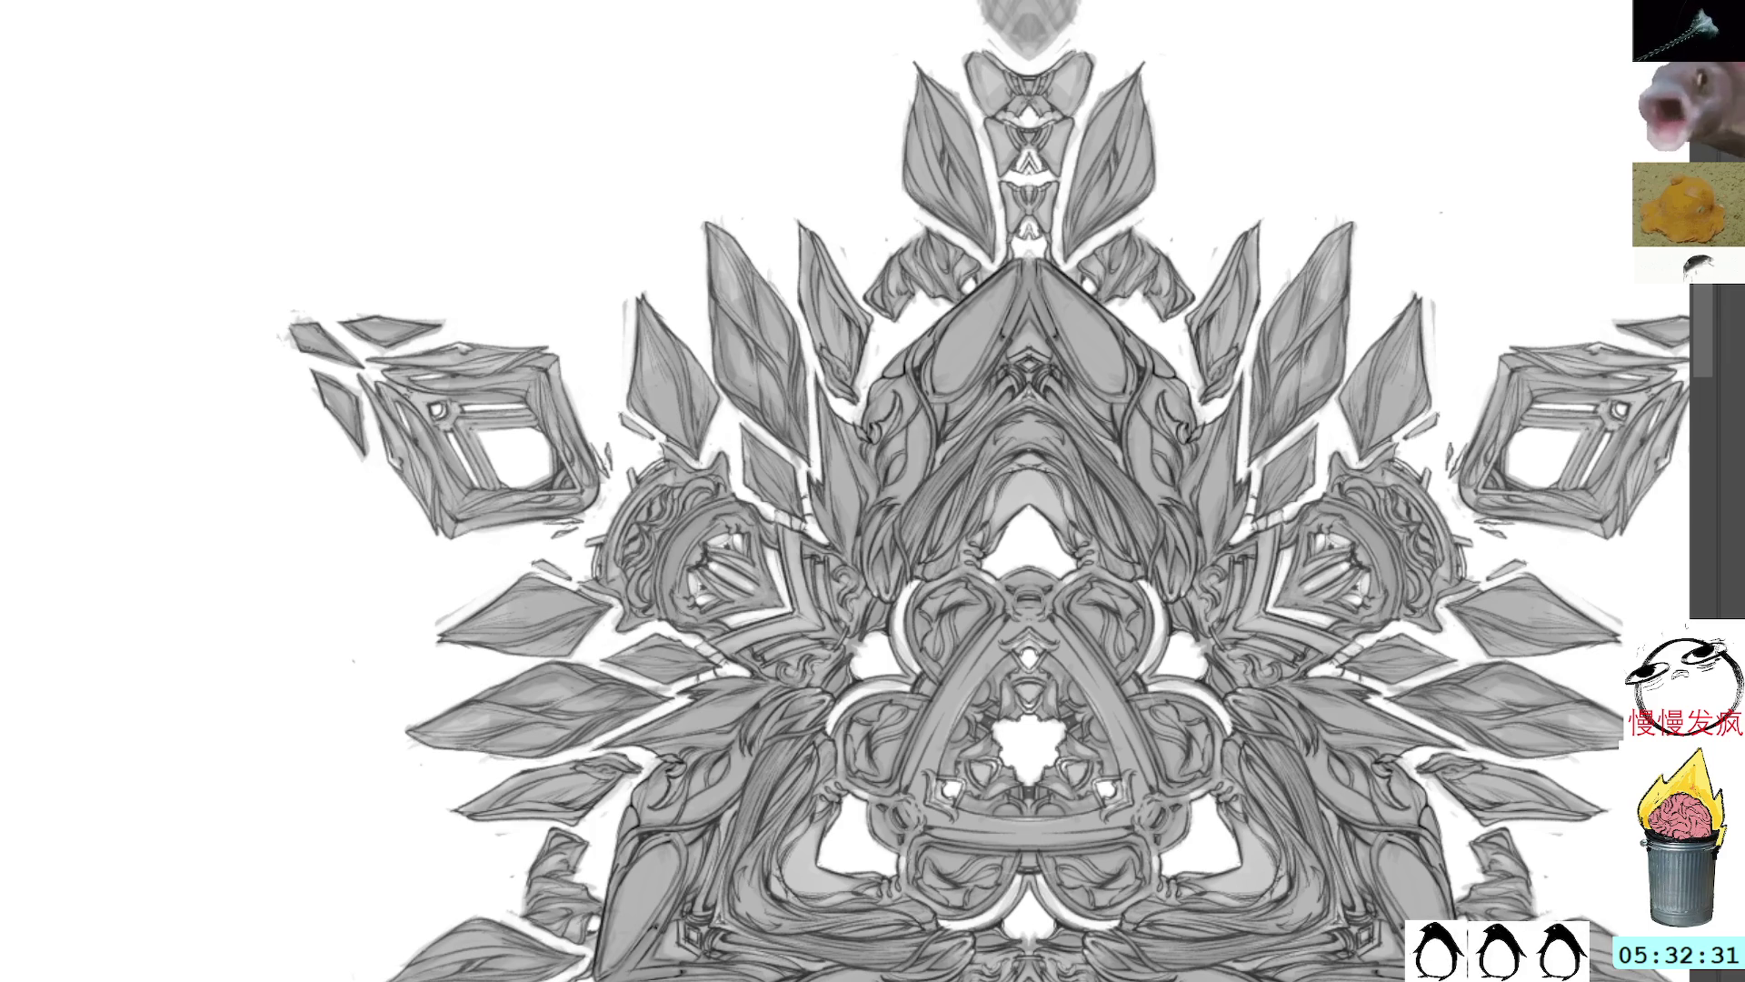
Step: Turn on the radial symmetry guides and draw mirrored shading and detail strokes inside the top spike
key("q")
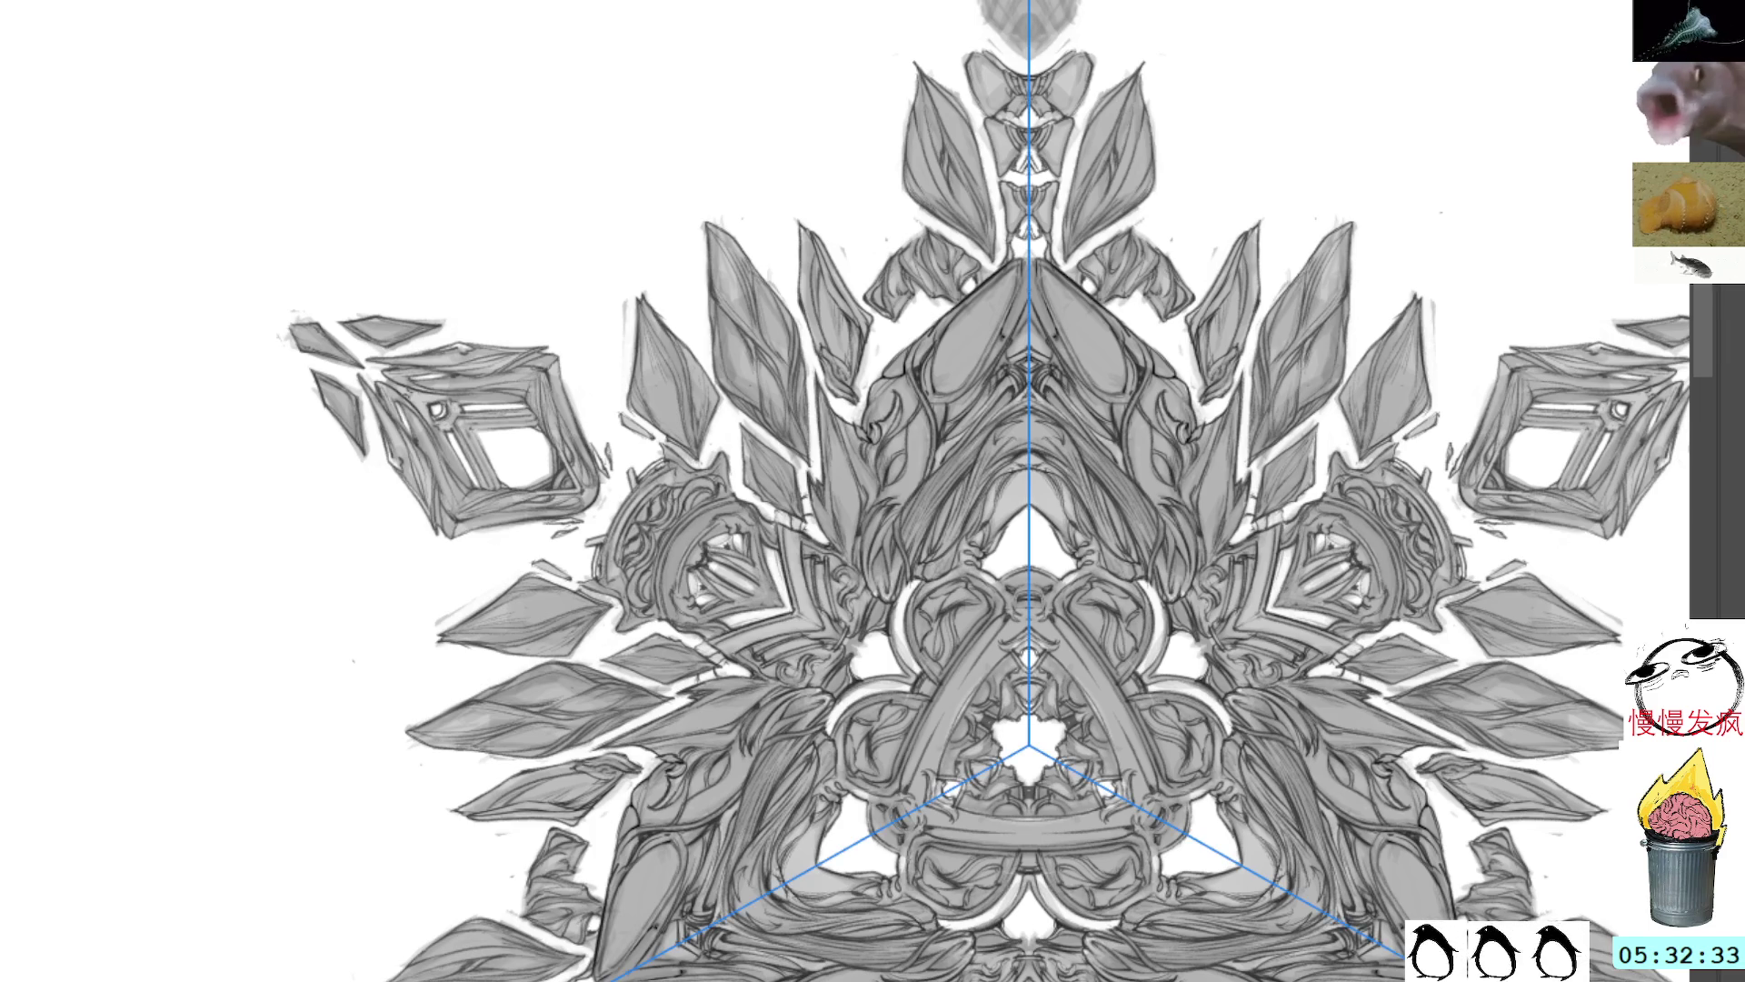
scroll(1118, 28, "up", 5)
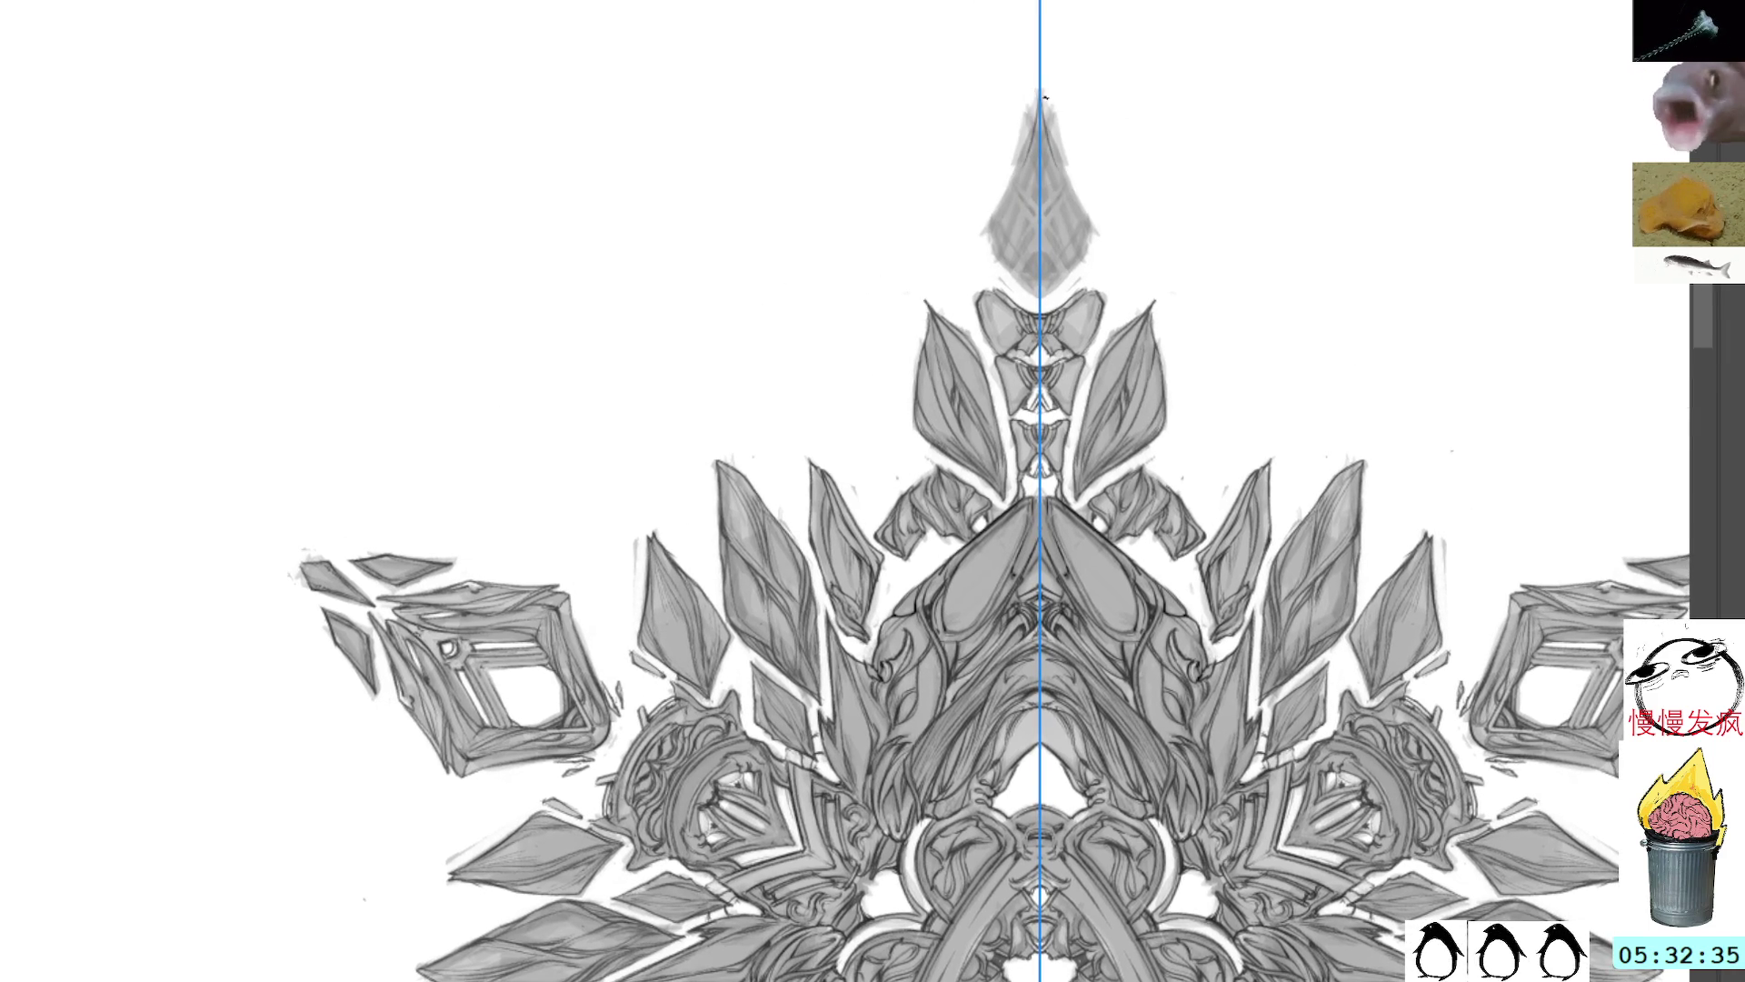
left_click_drag(1028, 151, 1011, 265)
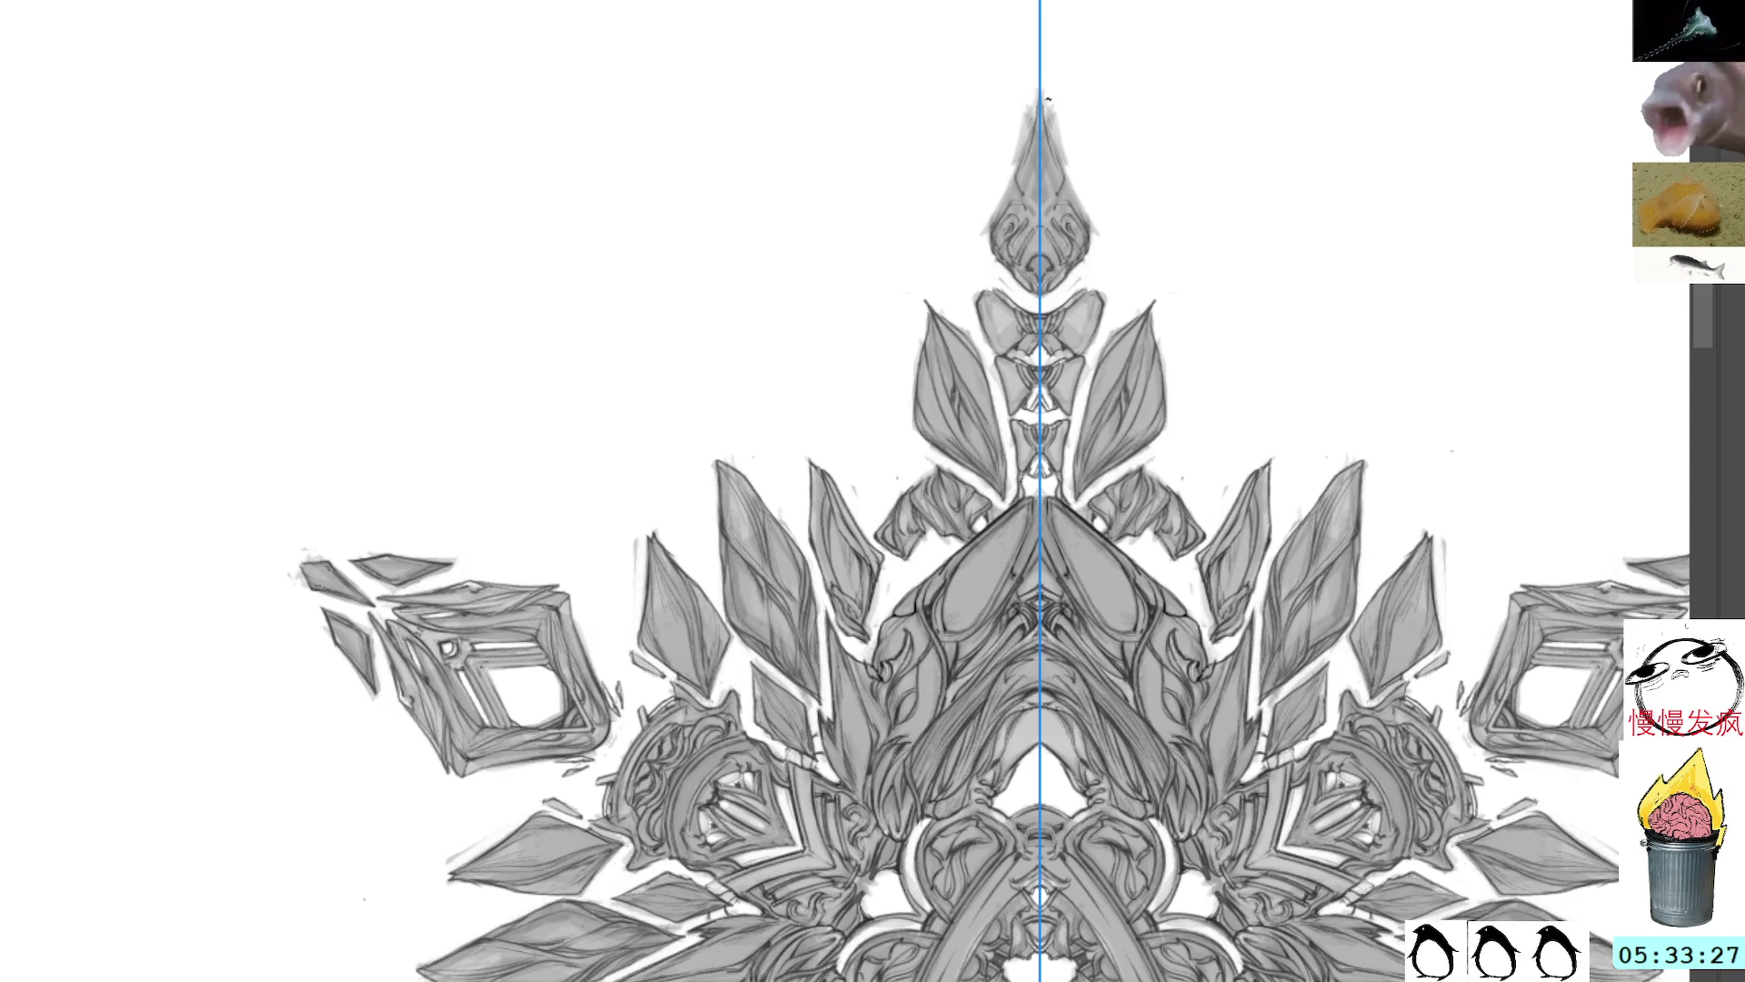
left_click_drag(1047, 97, 1055, 123)
left_click_drag(1078, 201, 1091, 225)
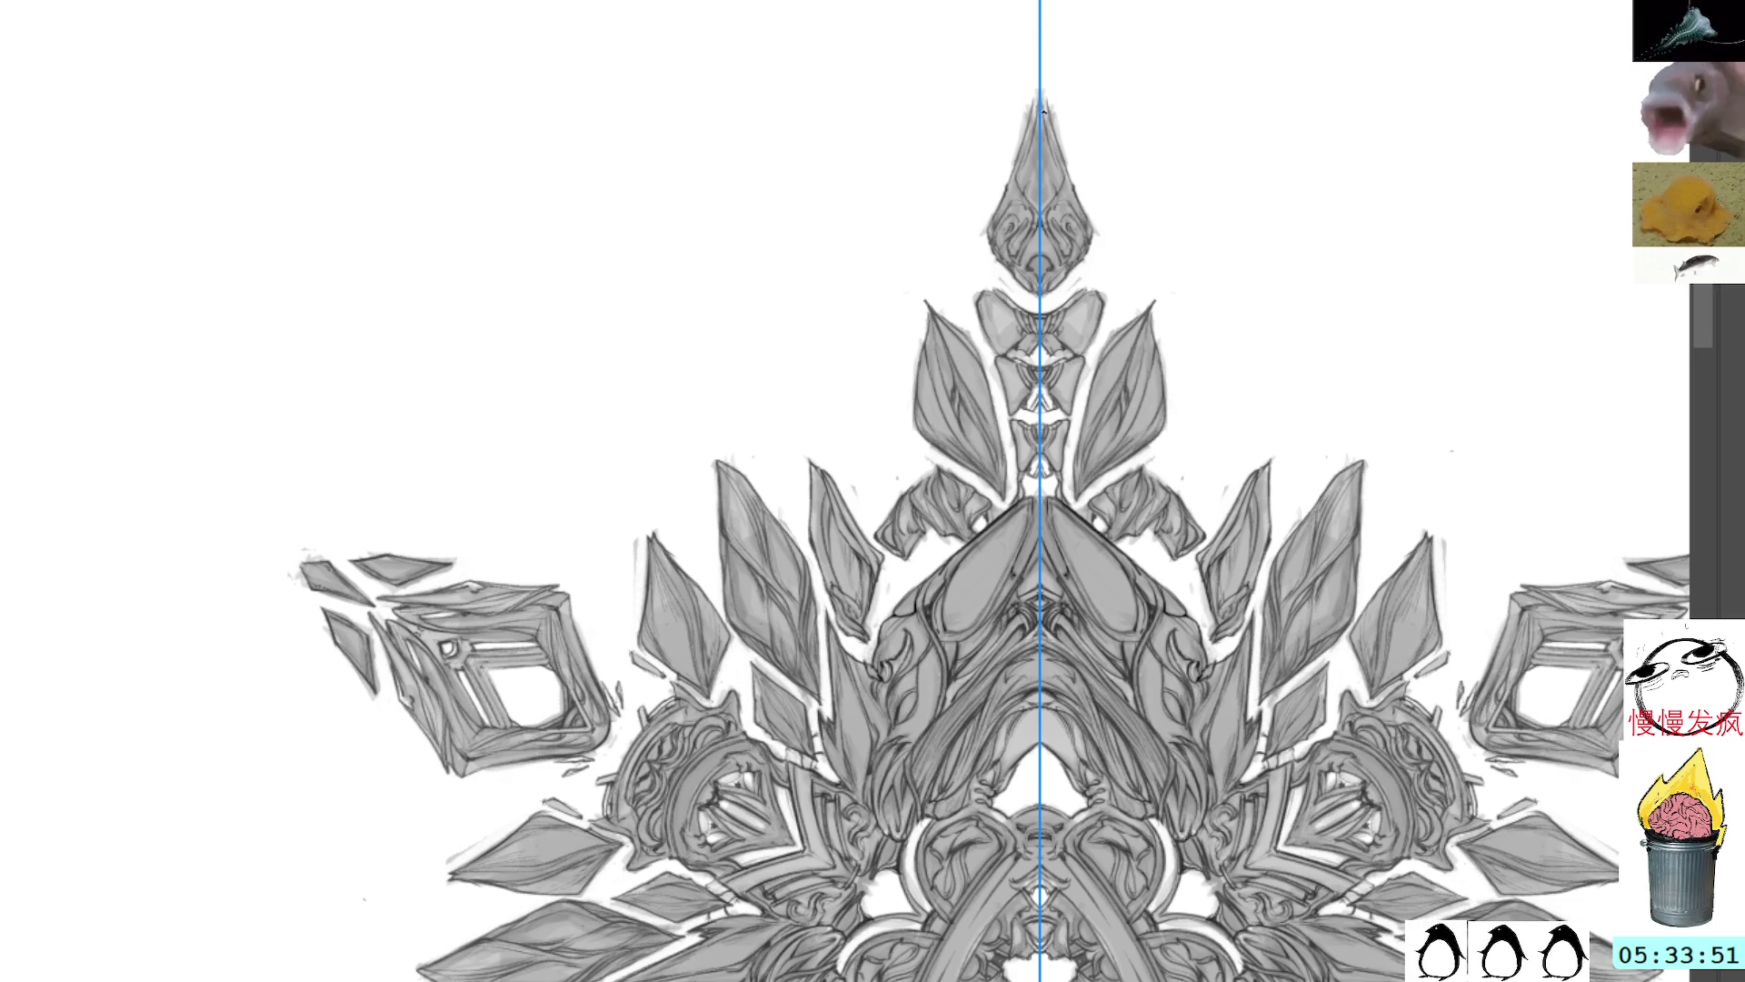
left_click_drag(1043, 109, 1016, 159)
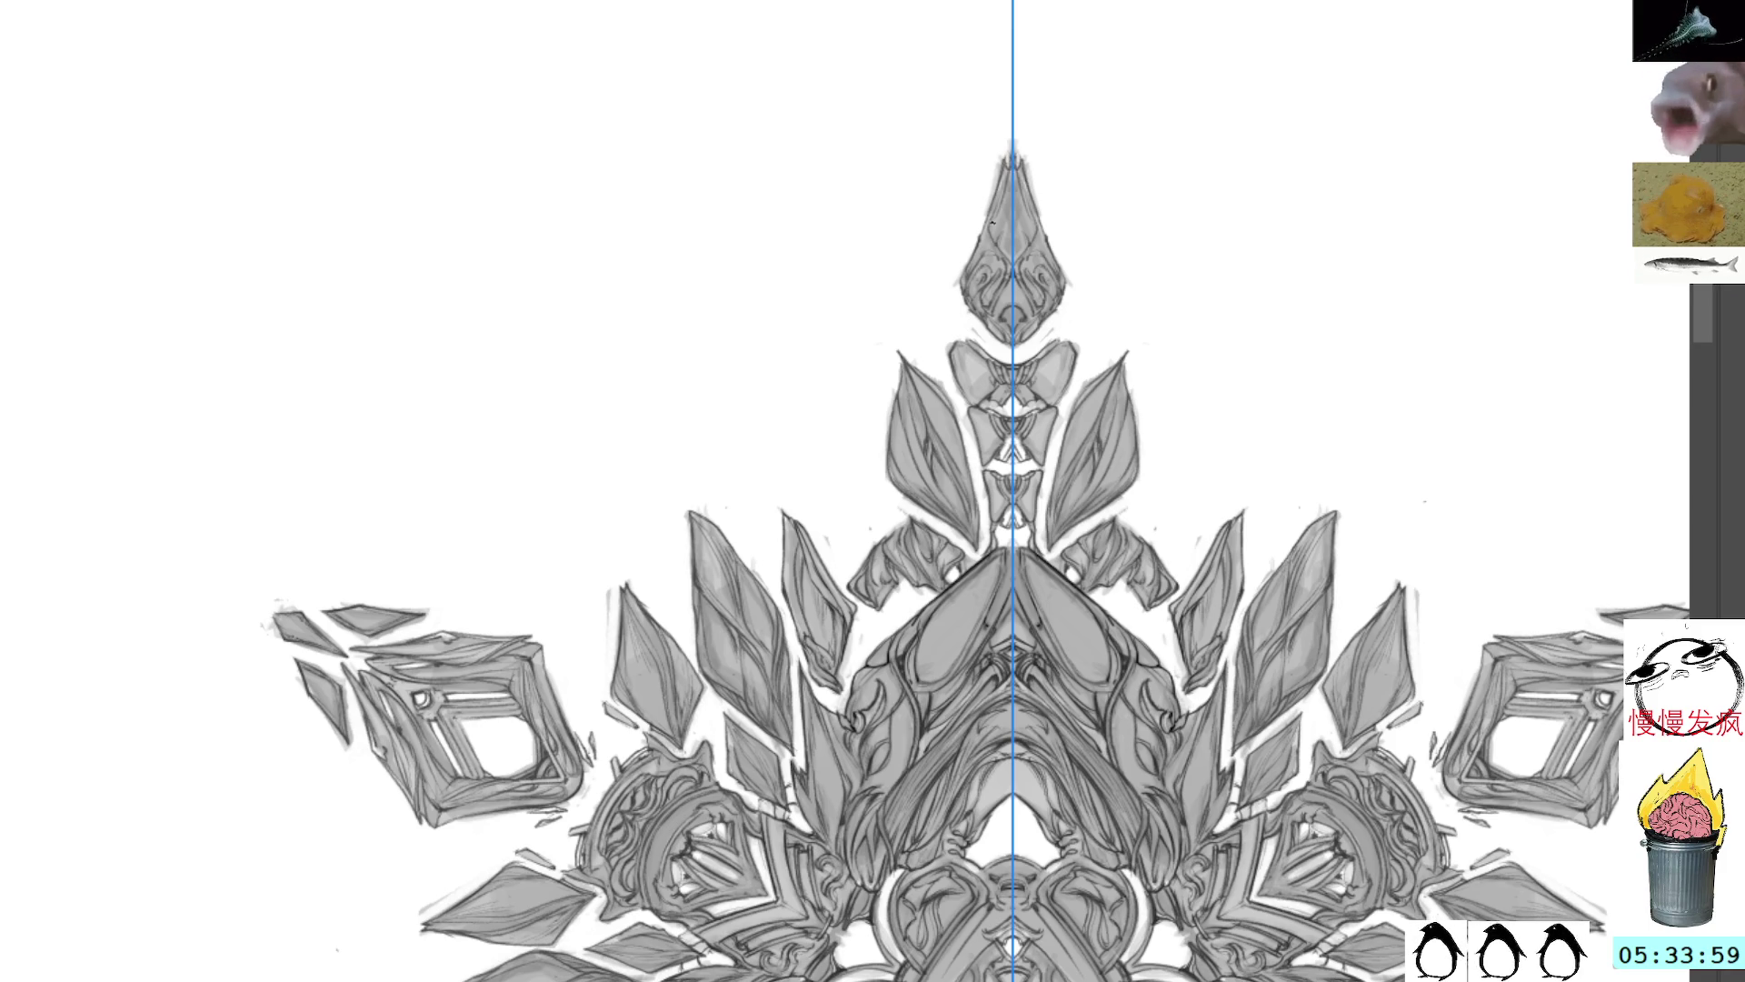
Step: Add small mirrored dark marks at the top spike's tip, then pan to the mandala's centre
mouse_move(993, 221)
left_mouse_down()
mouse_move(994, 238)
mouse_move(999, 195)
left_mouse_up()
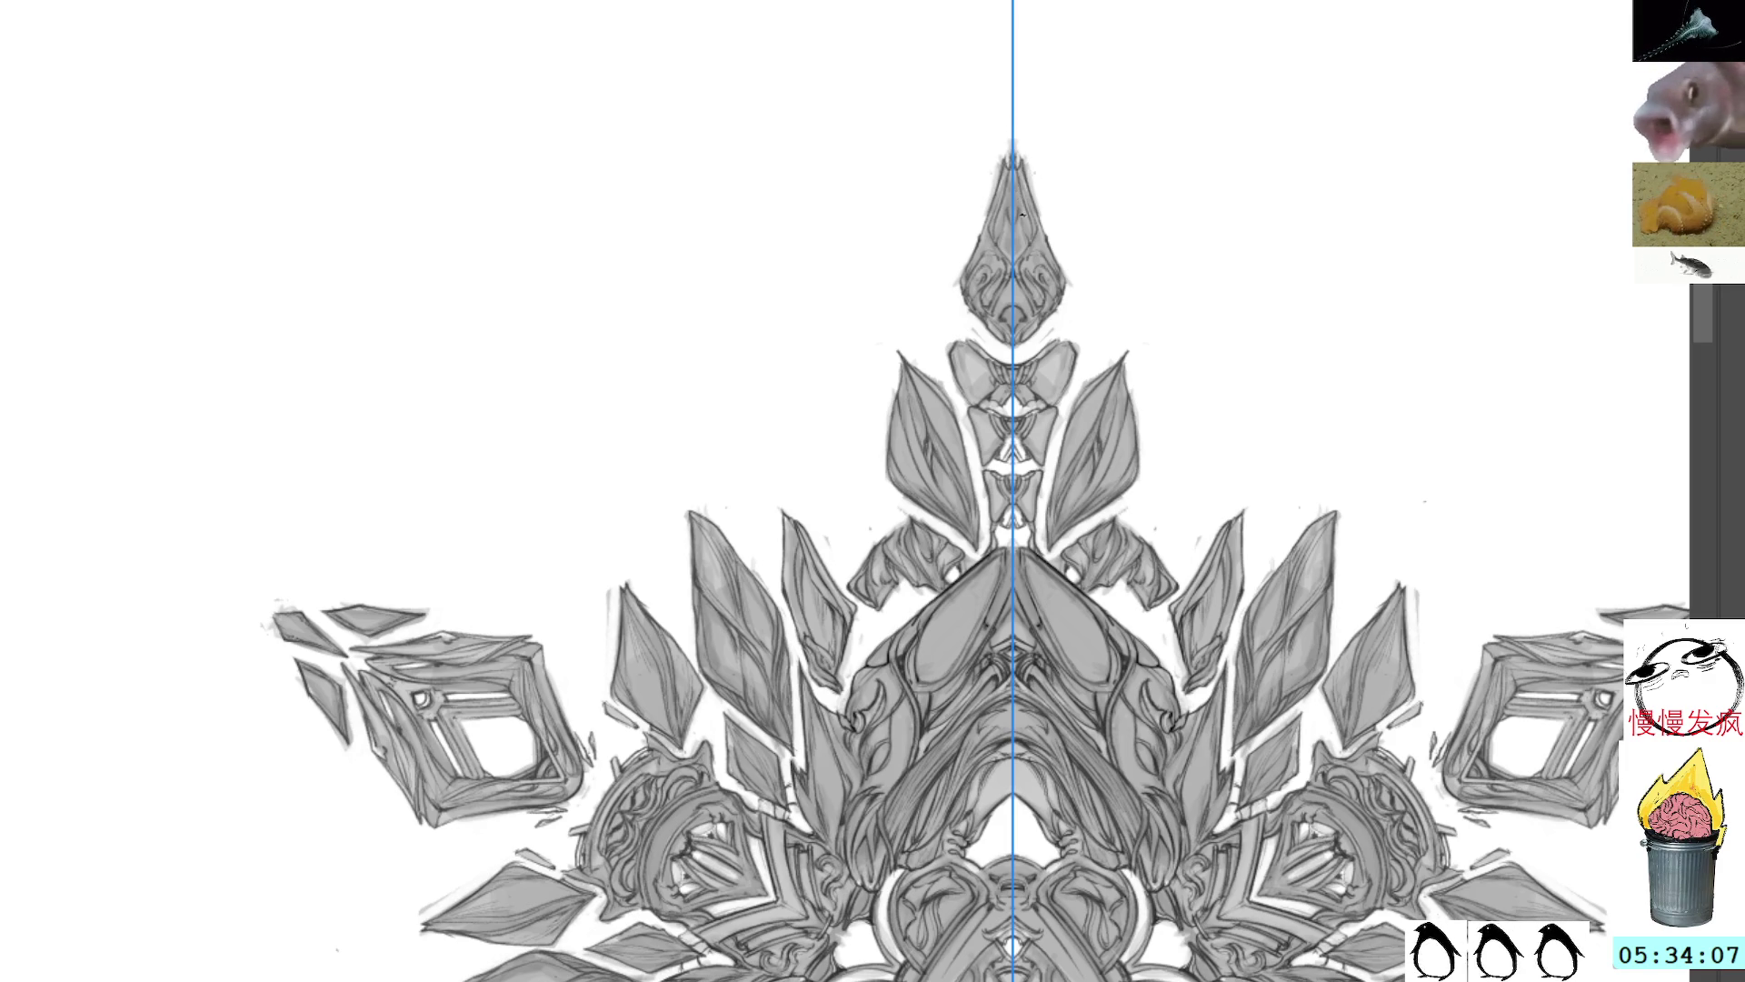
left_click_drag(1021, 215, 1025, 234)
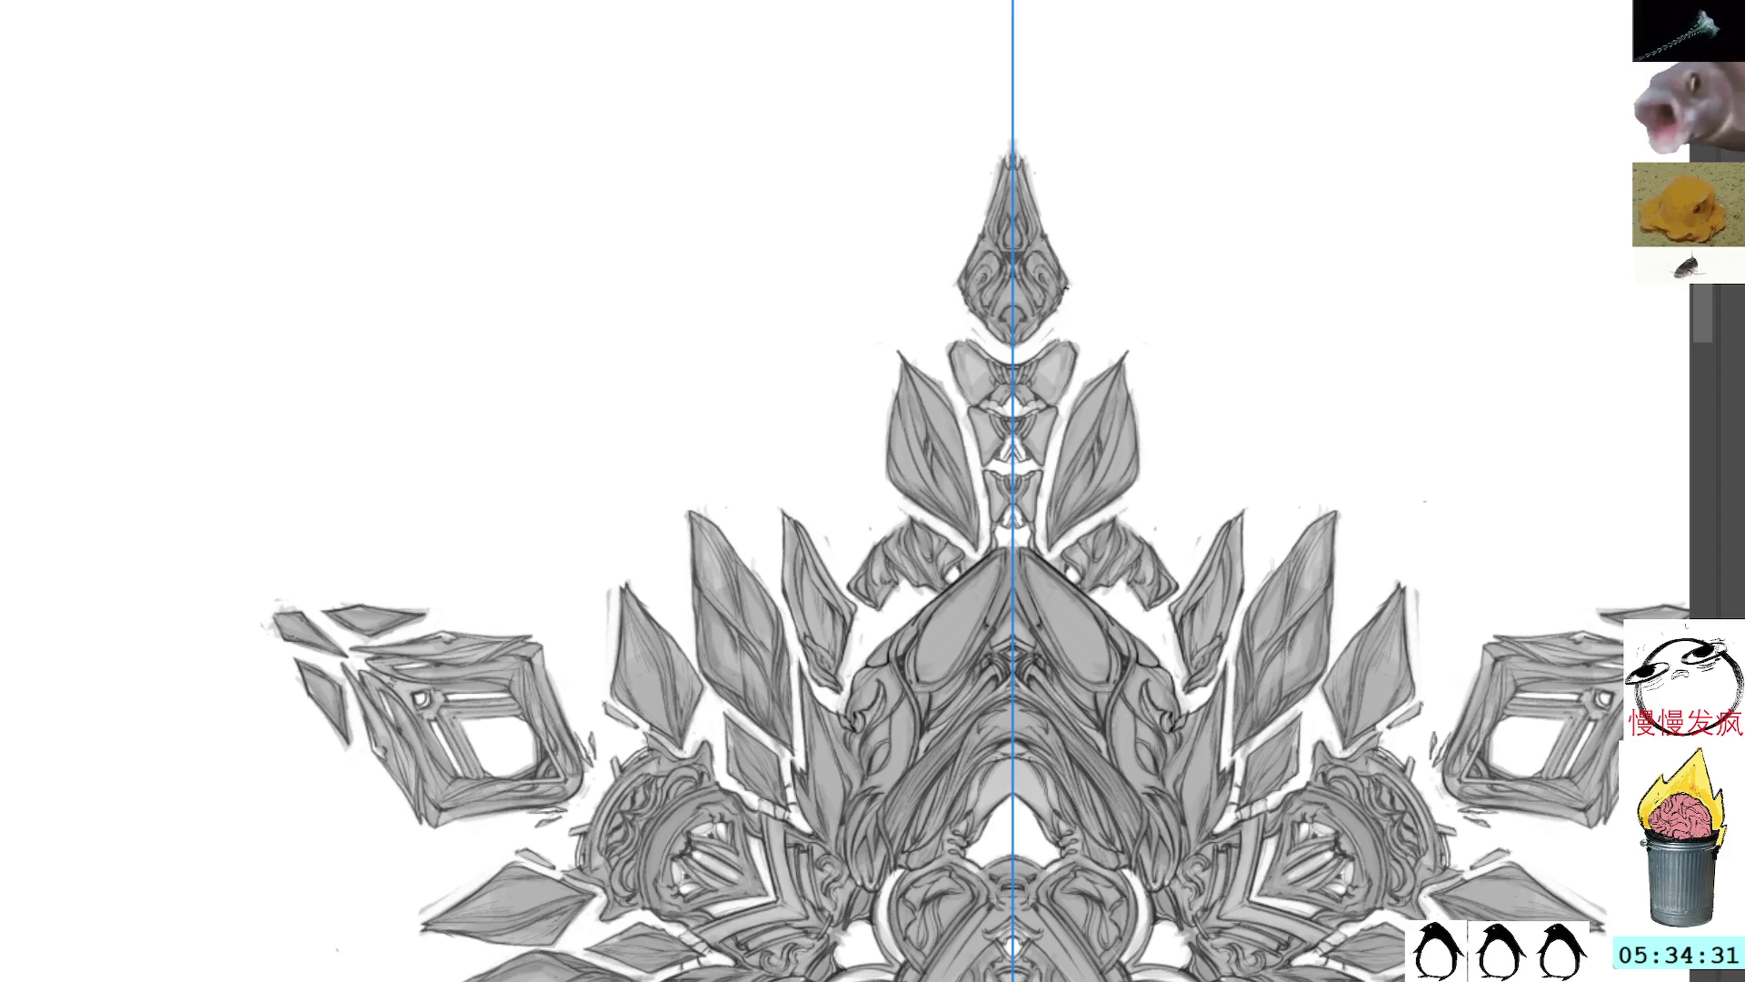
mouse_move(1067, 210)
left_mouse_down()
mouse_move(991, 55)
mouse_move(1004, 154)
left_mouse_up()
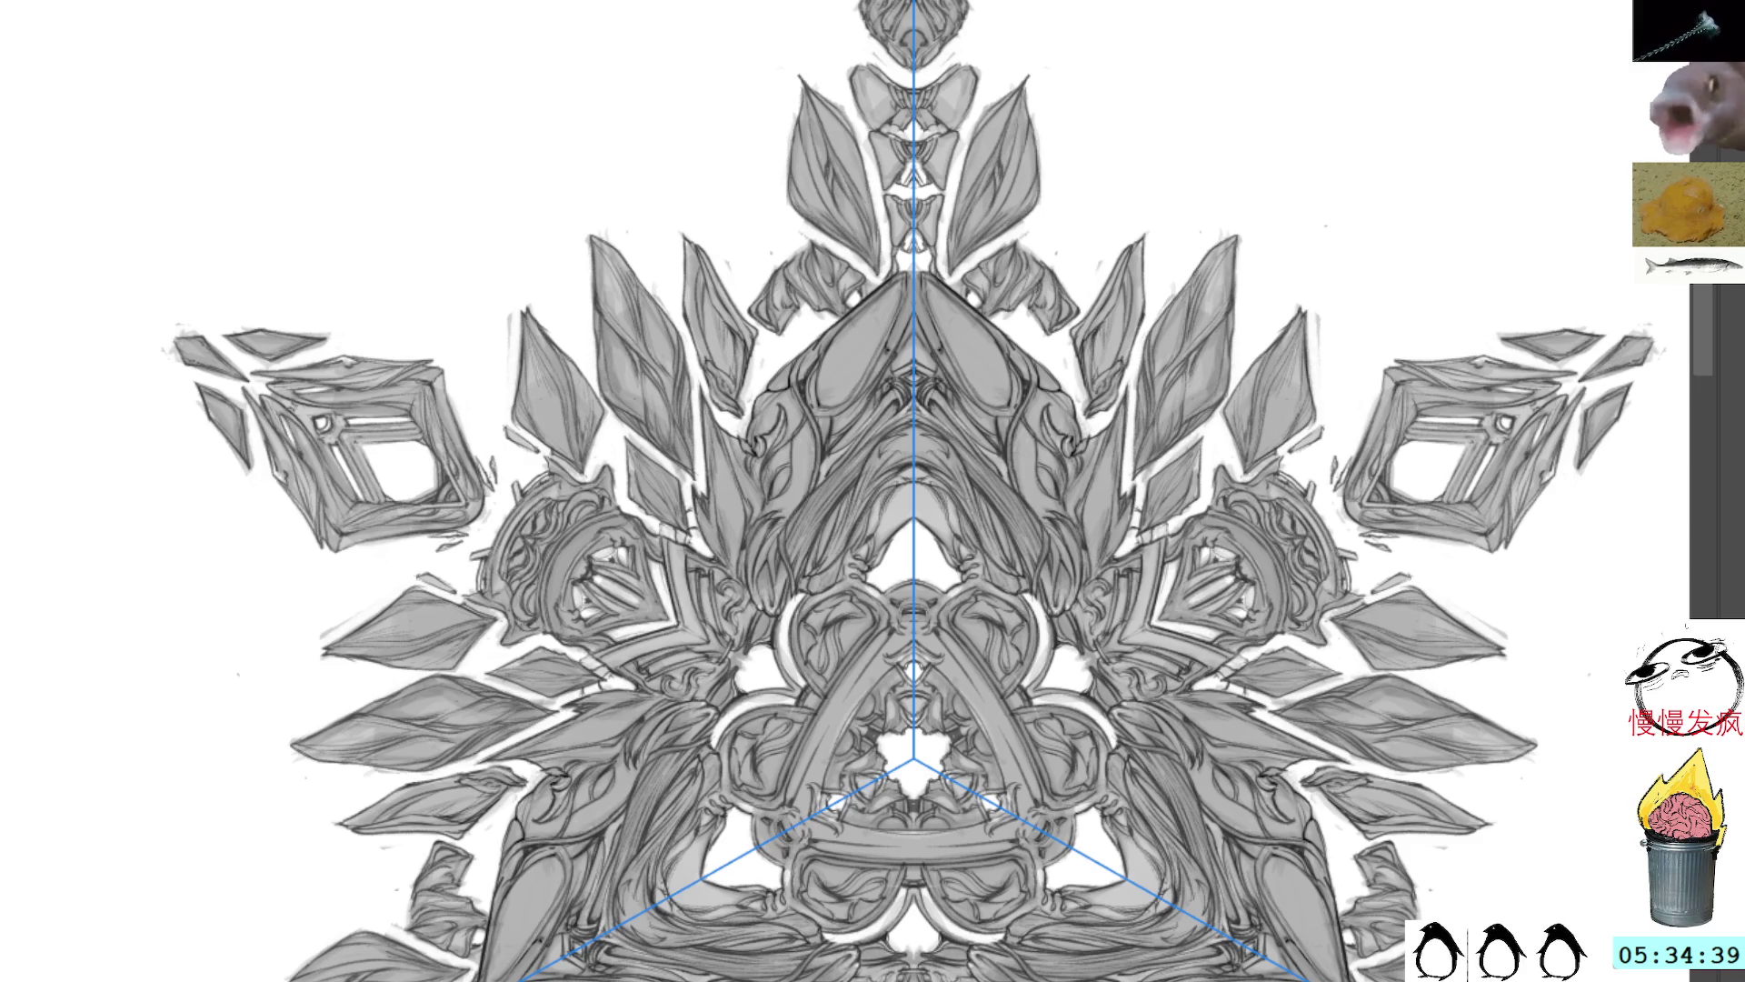
Step: Hide the symmetry guides and zoom out to frame the mandala and the side figure sketch
key("b")
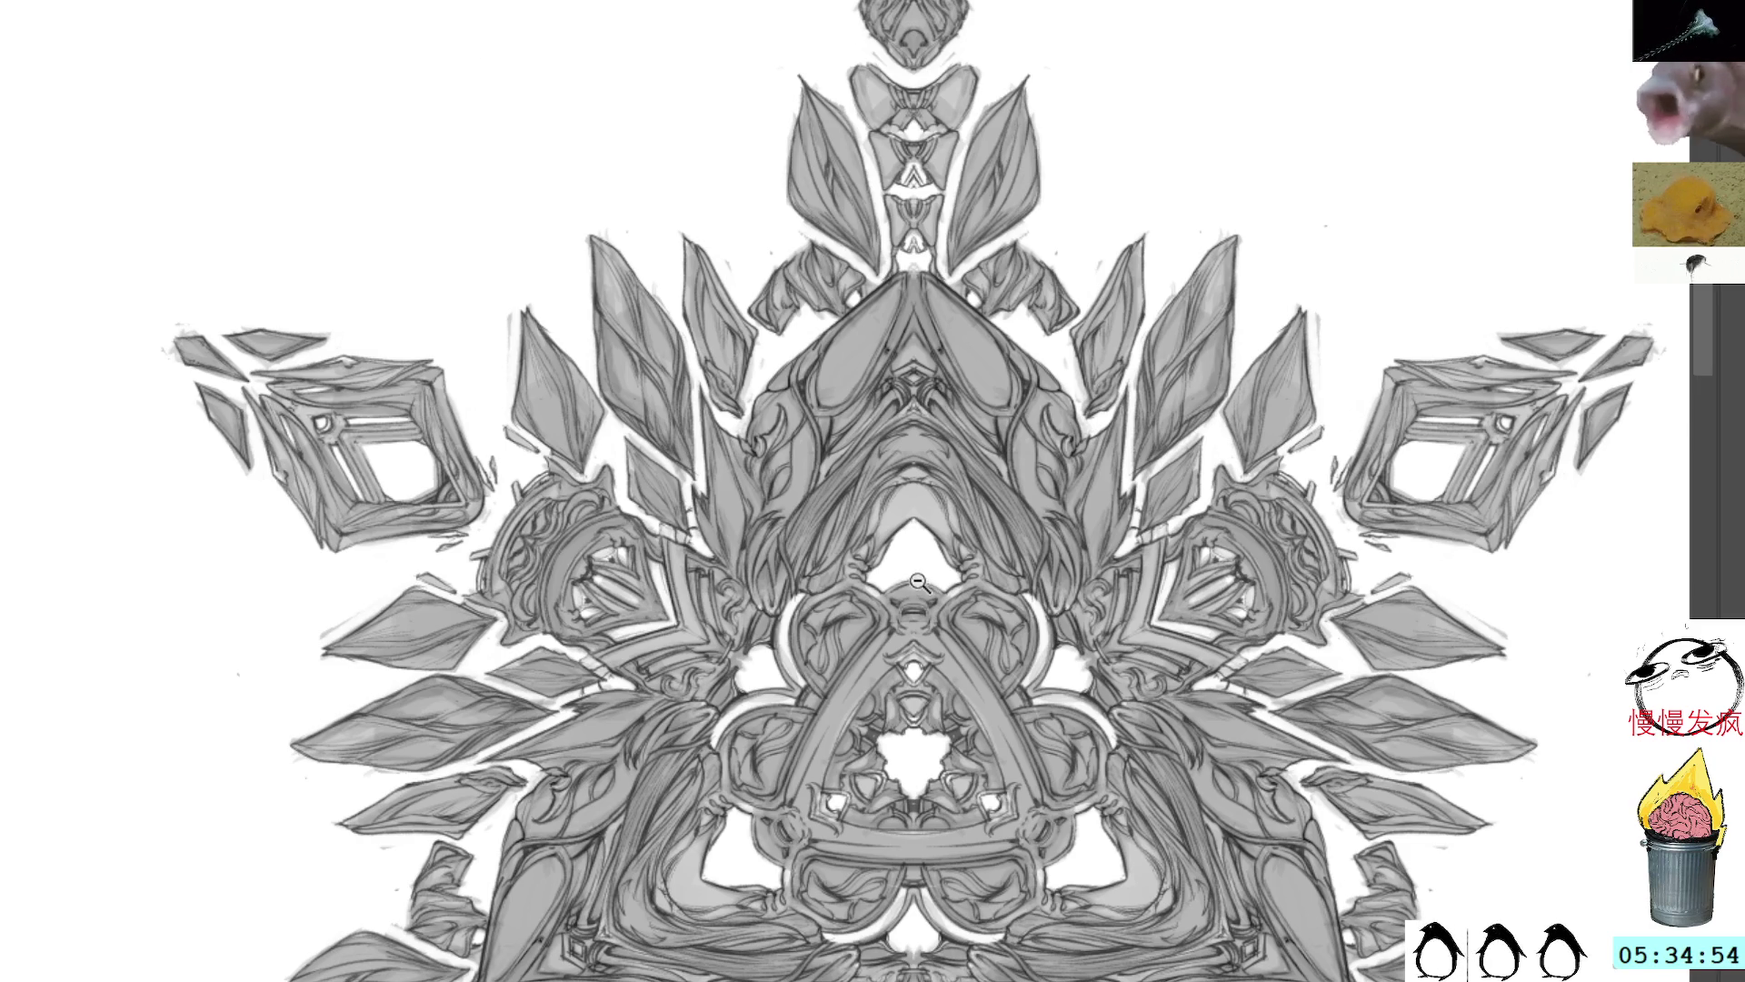
scroll(922, 581, "down", 3)
mouse_move(963, 532)
left_mouse_down()
mouse_move(1004, 482)
mouse_move(1386, 354)
left_mouse_up()
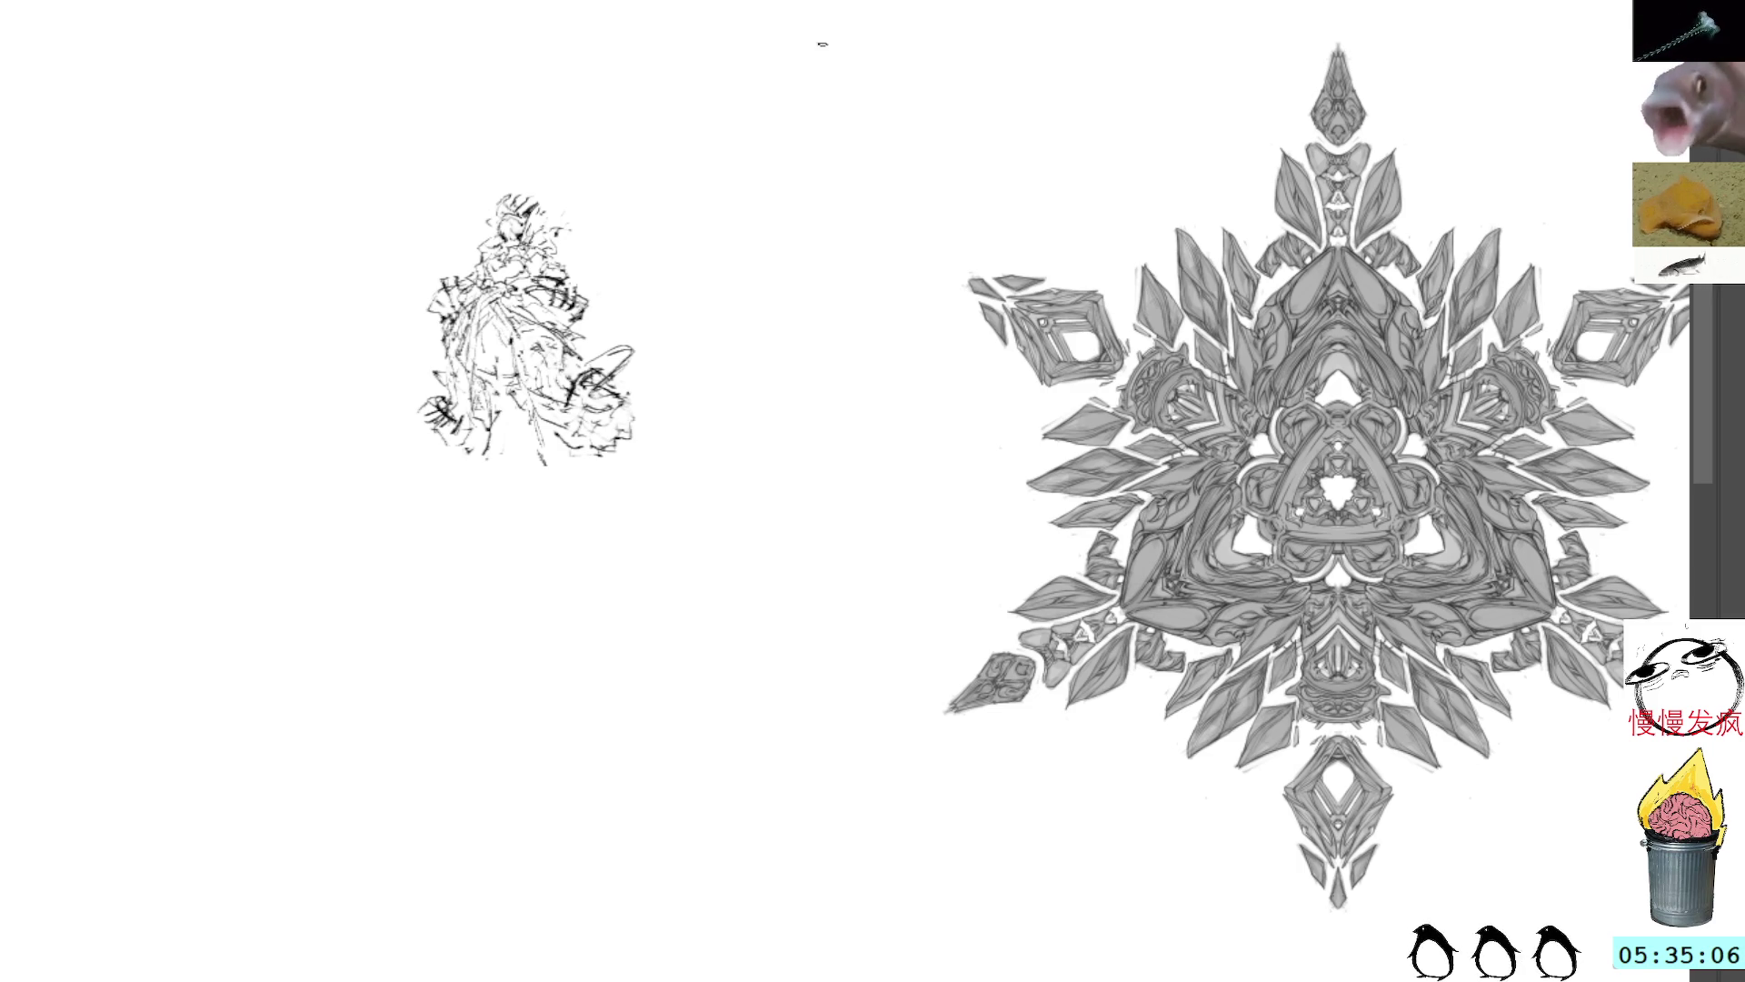
Step: Undo a trial curve drawn beside the figure sketch
mouse_move(759, 241)
left_mouse_down()
mouse_move(810, 198)
mouse_move(795, 298)
left_mouse_up()
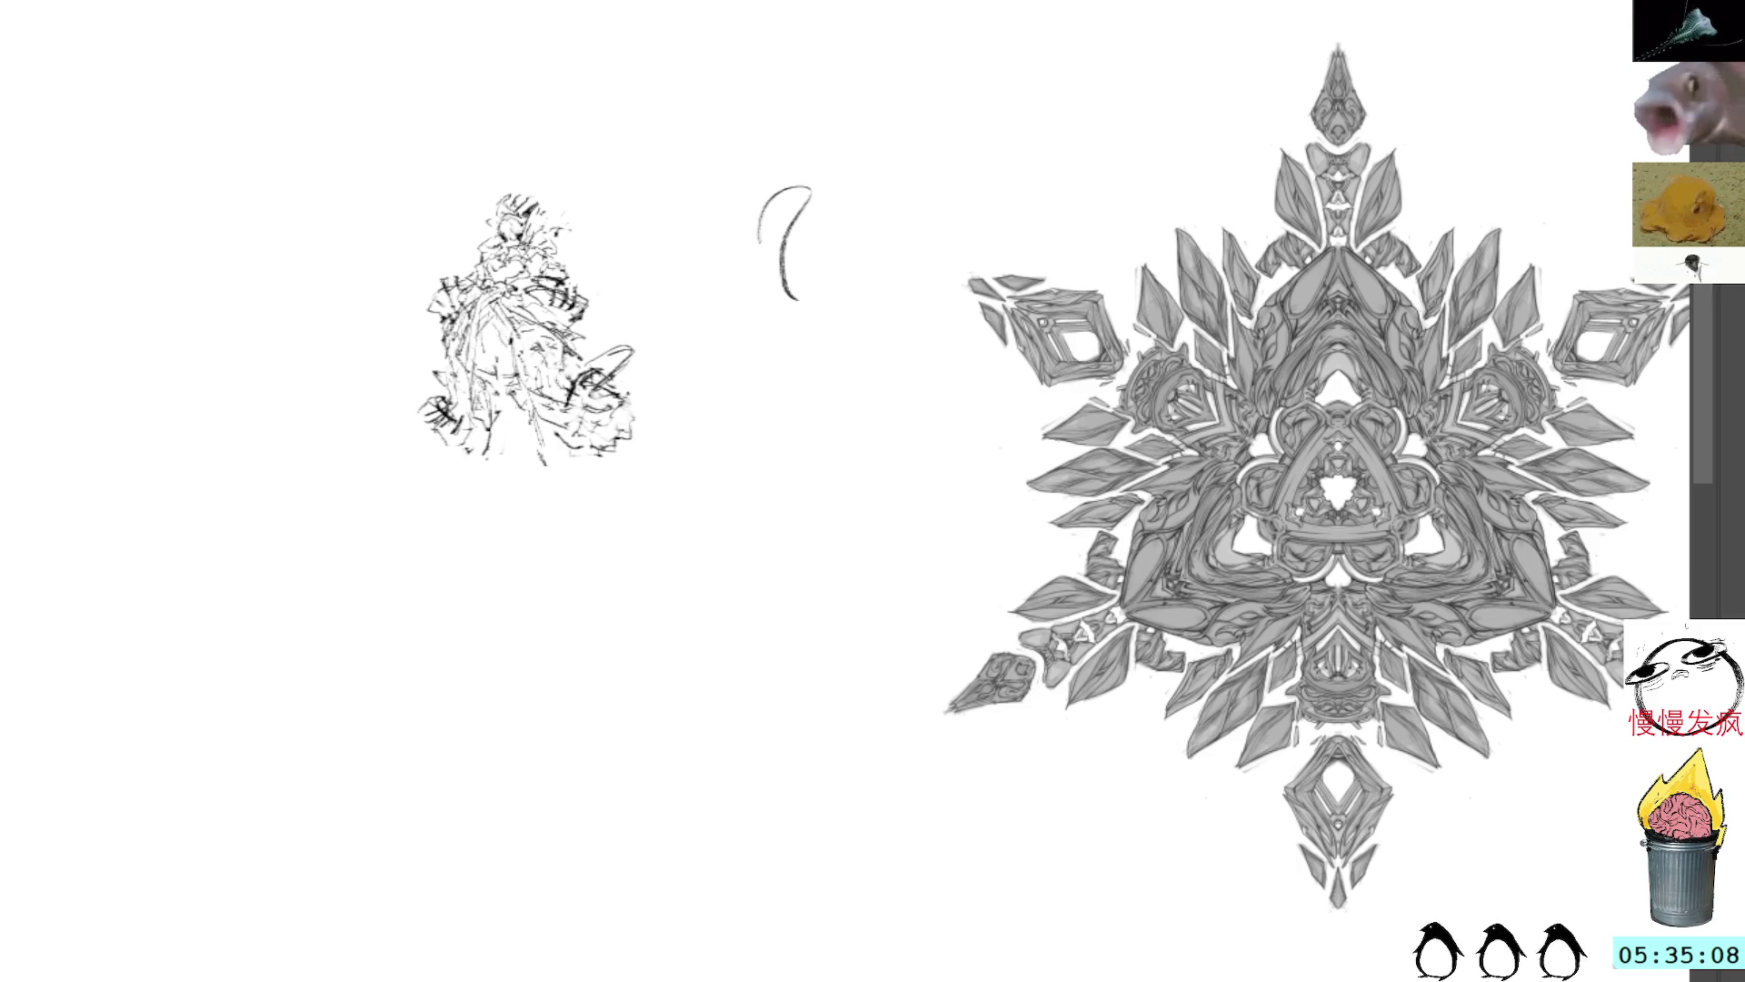
key("ctrl+z")
left_click_drag(760, 292, 981, 311)
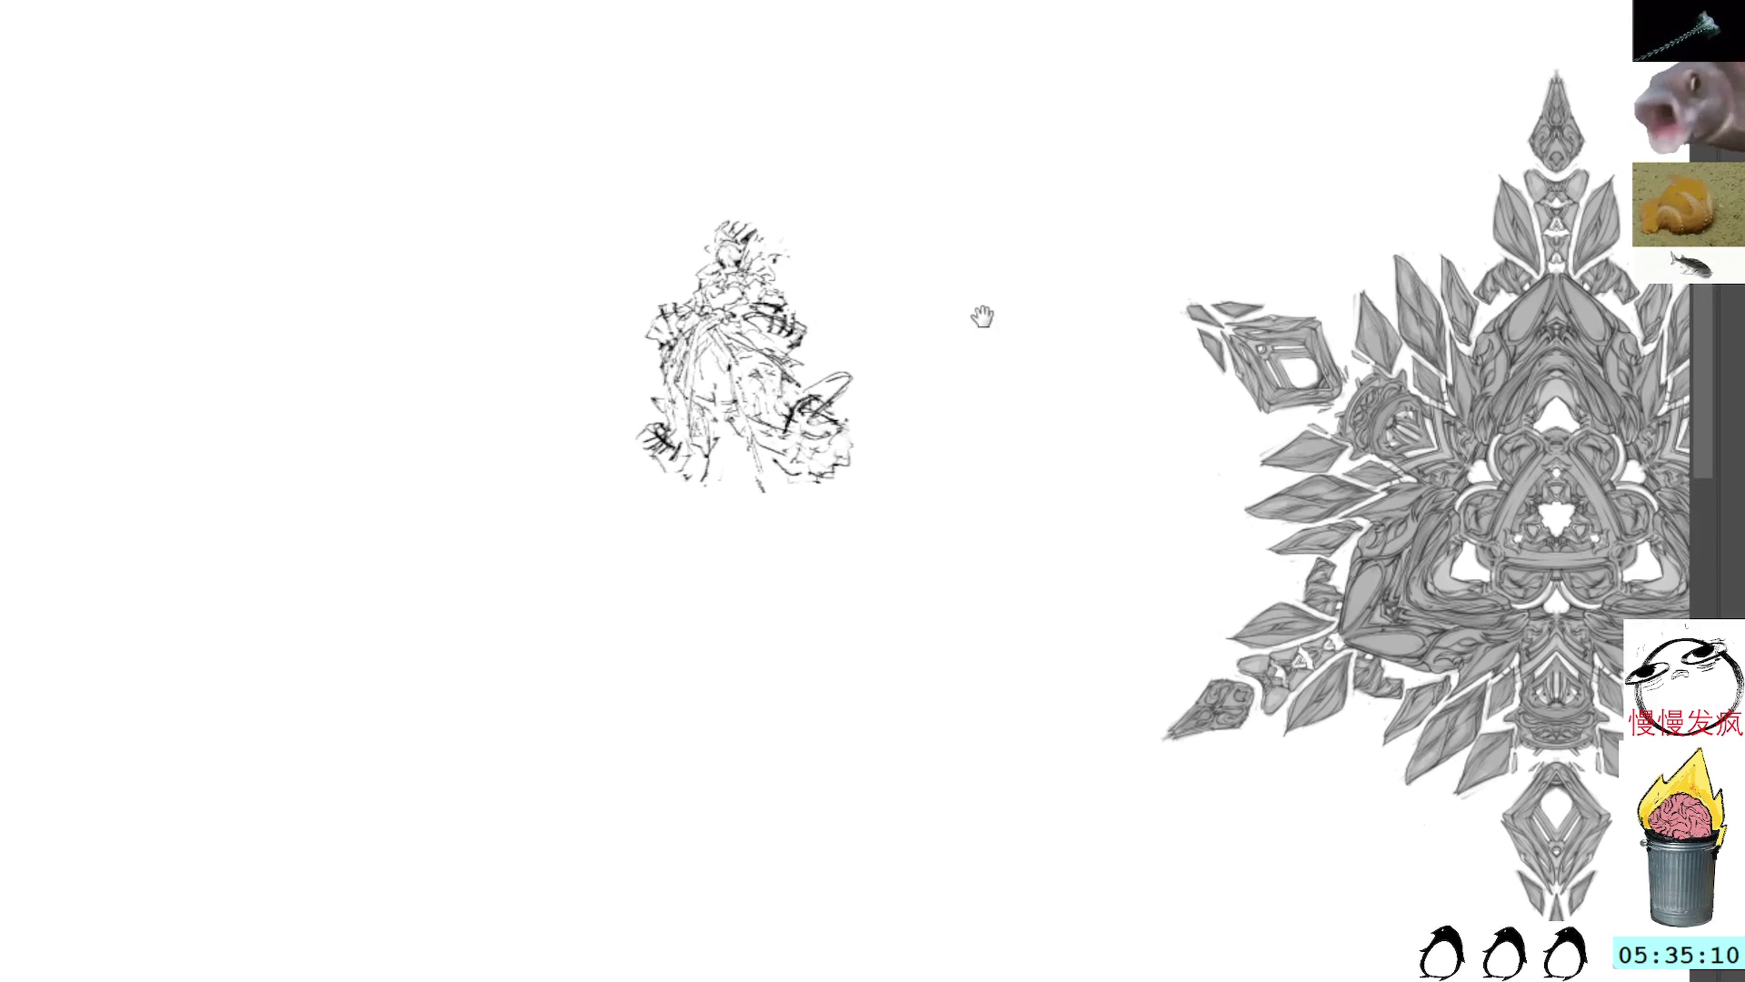
Step: Lasso the figure sketch and move it to the right side of the mandala
mouse_move(787, 173)
left_mouse_down()
mouse_move(575, 371)
mouse_move(751, 148)
mouse_move(772, 163)
mouse_move(614, 133)
mouse_move(252, 117)
left_mouse_up()
key("ctrl+t")
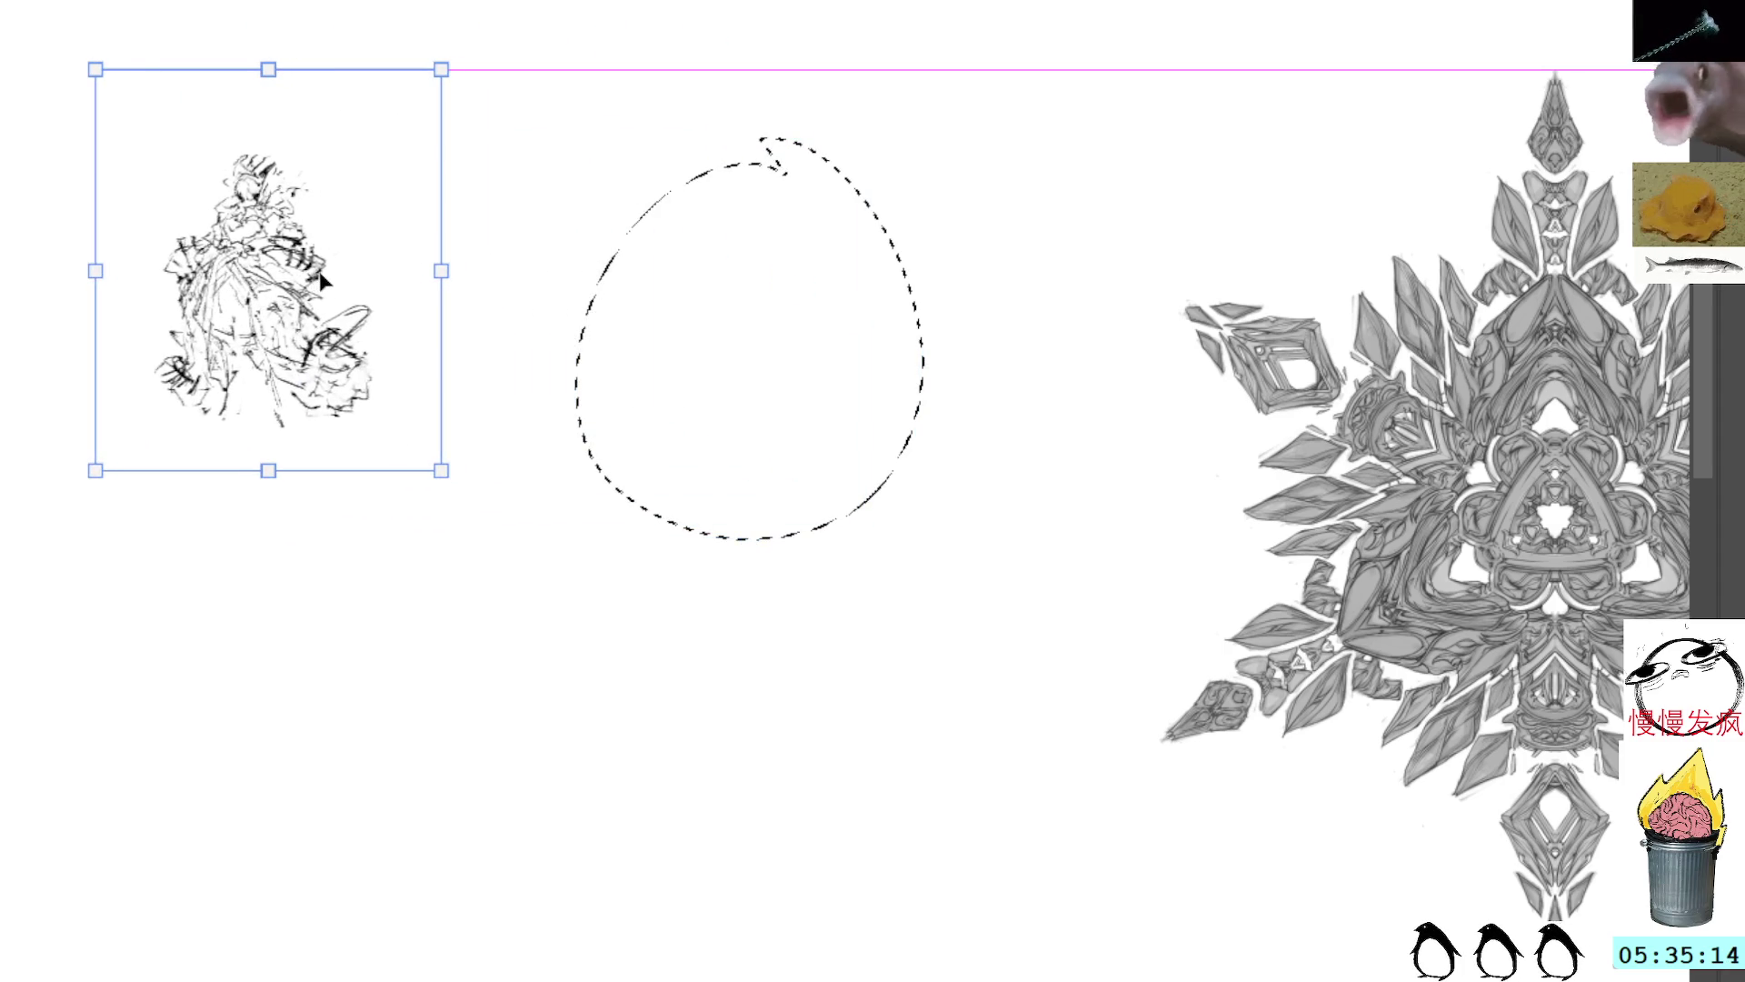
mouse_move(367, 288)
left_mouse_down()
mouse_move(740, 288)
mouse_move(1263, 234)
mouse_move(381, 179)
left_mouse_up()
mouse_move(1549, 272)
left_mouse_down()
mouse_move(1112, 253)
mouse_move(1180, 261)
mouse_move(1184, 169)
mouse_move(1225, 160)
mouse_move(1013, 187)
mouse_move(1035, 191)
mouse_move(1004, 158)
left_mouse_up()
key("l")
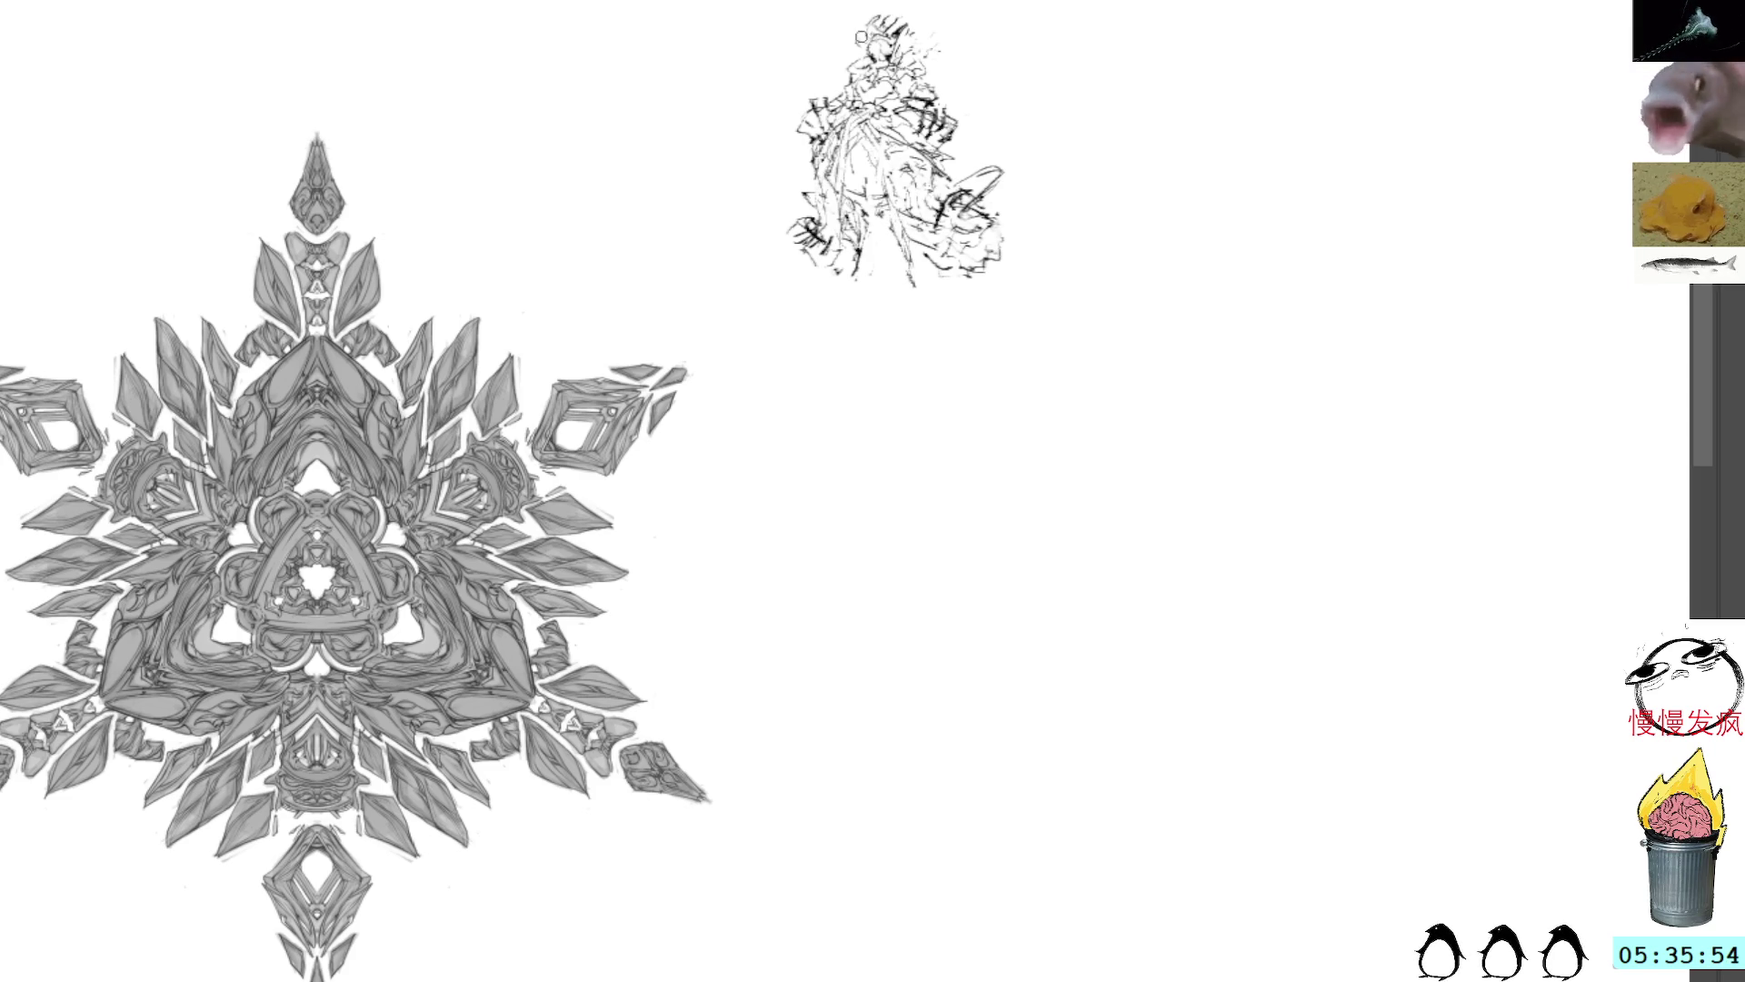
Step: Lasso the figure sketch and nudge it up and left
mouse_move(900, 4)
left_mouse_down()
mouse_move(1064, 250)
mouse_move(1054, 266)
left_mouse_up()
key("ctrl+t")
left_click_drag(961, 99, 830, 86)
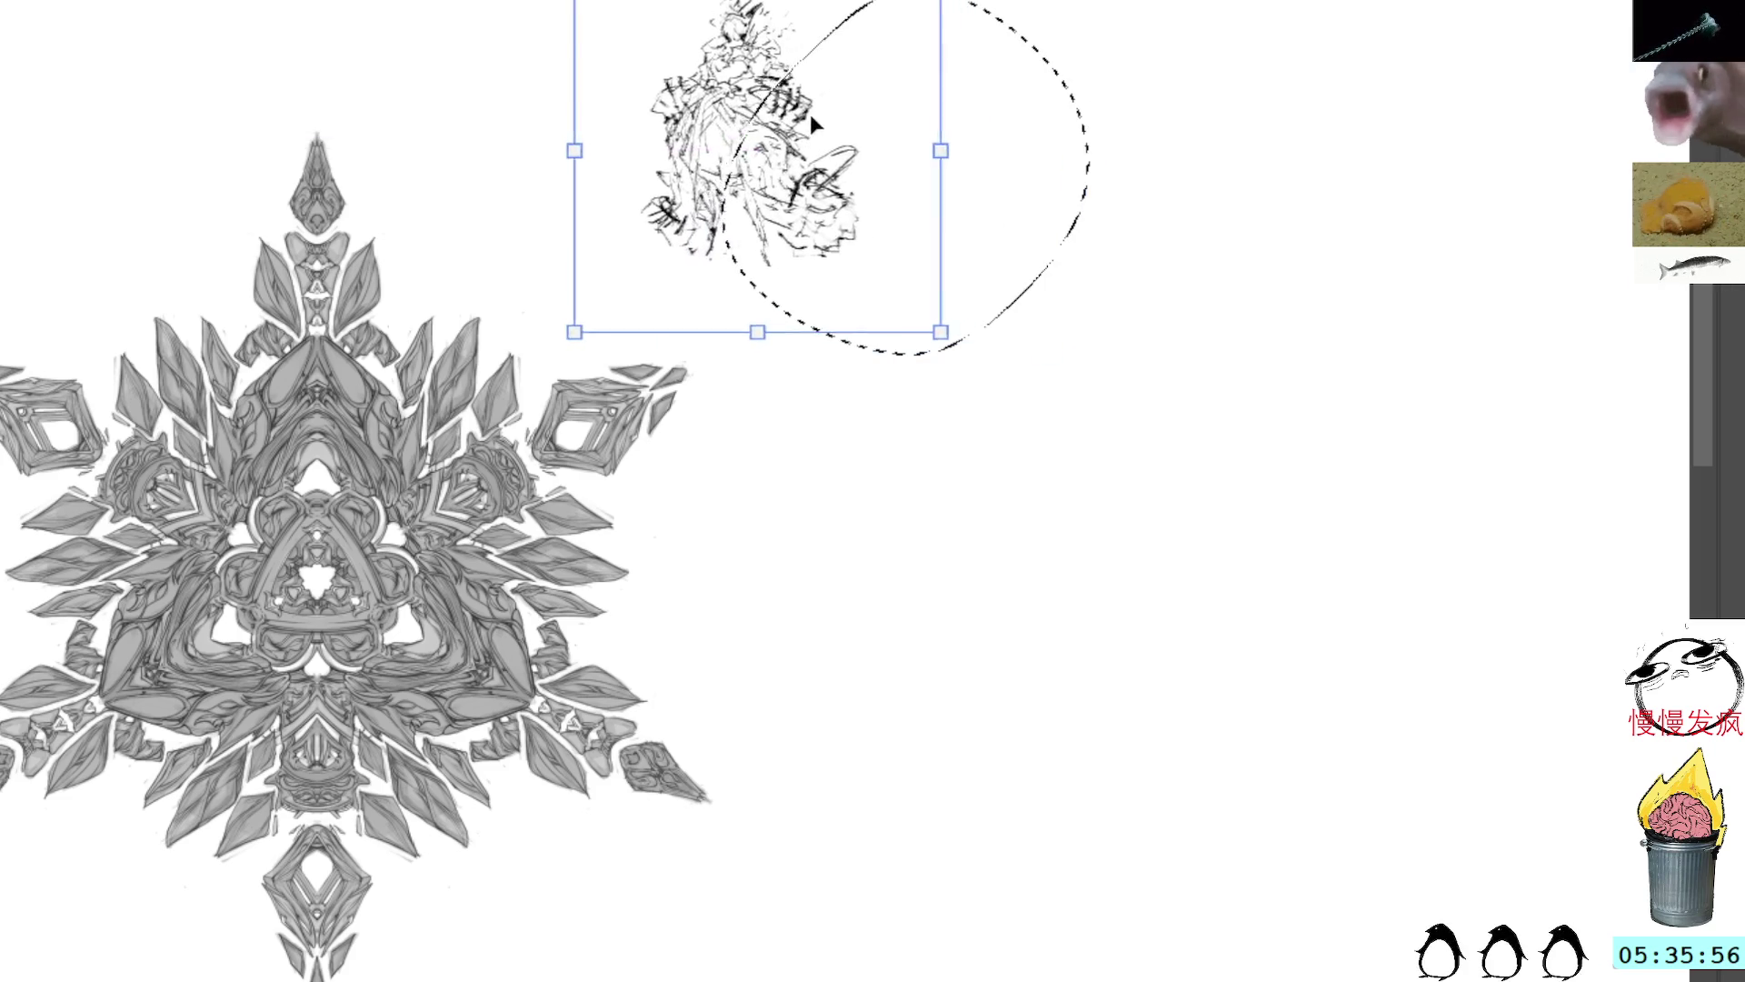
key("Return")
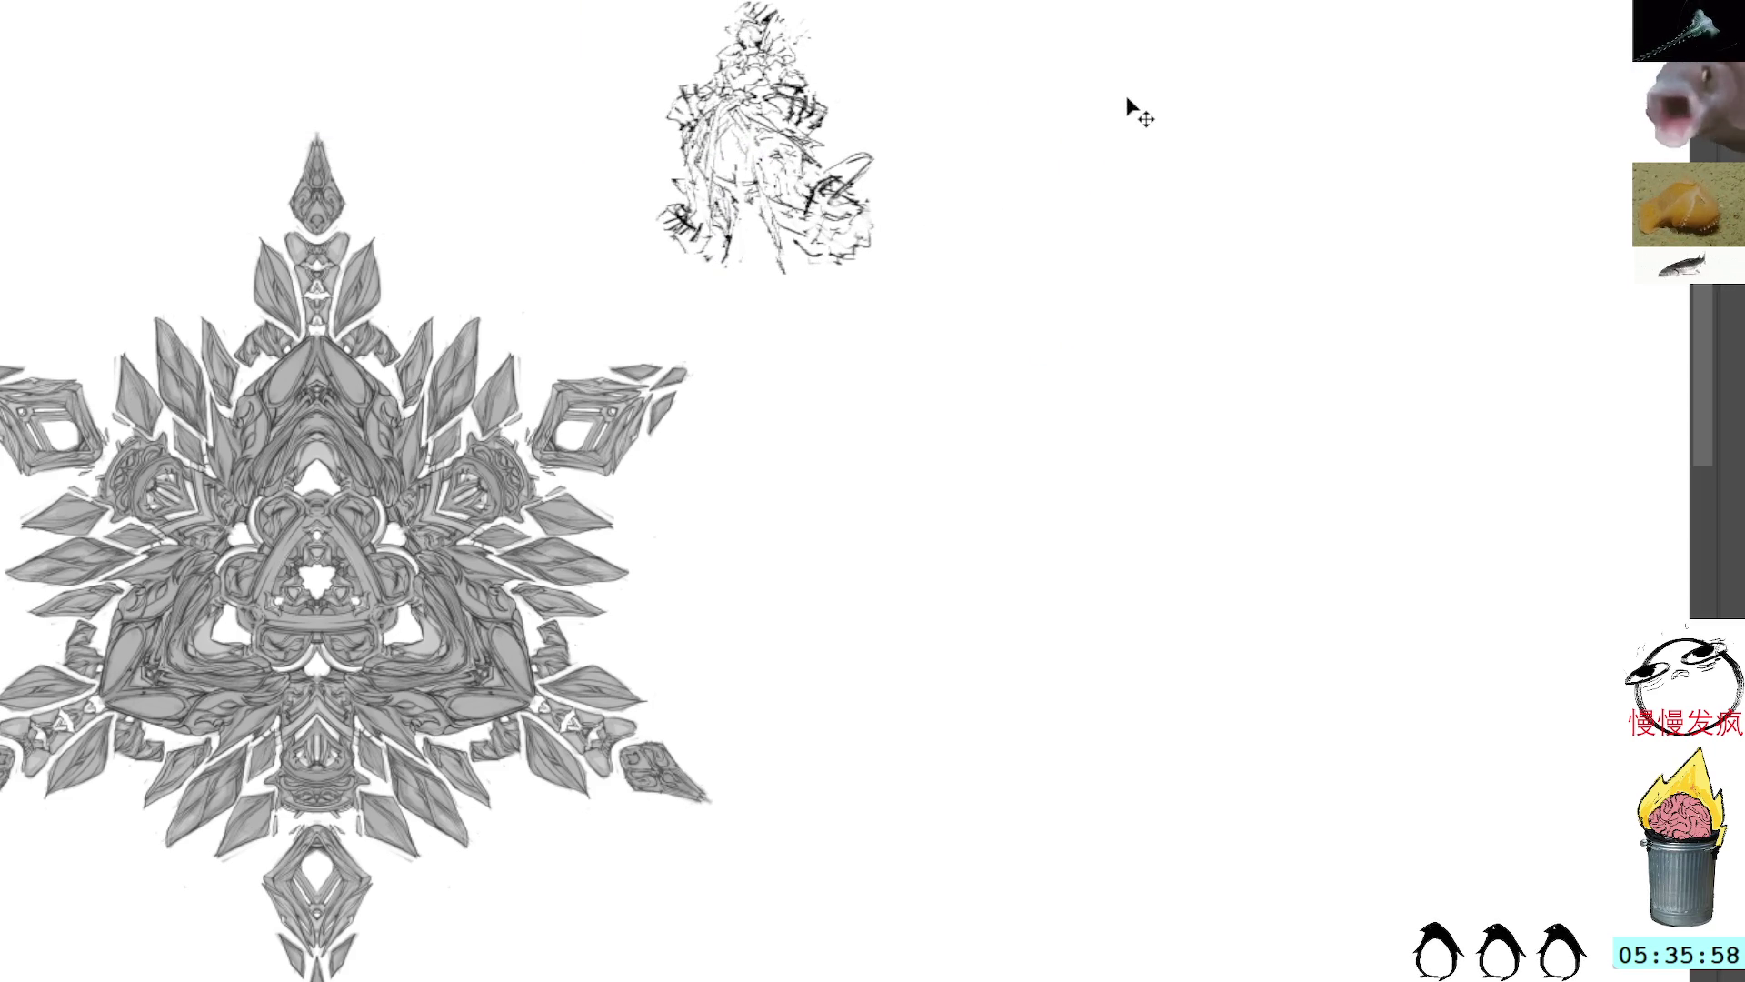
Step: Copy and paste the sketch, placing the duplicate below and right of the original
key("ctrl+c")
key("ctrl+v")
key("ctrl+t")
mouse_move(843, 397)
left_mouse_down()
mouse_move(995, 386)
mouse_move(1011, 320)
left_mouse_up()
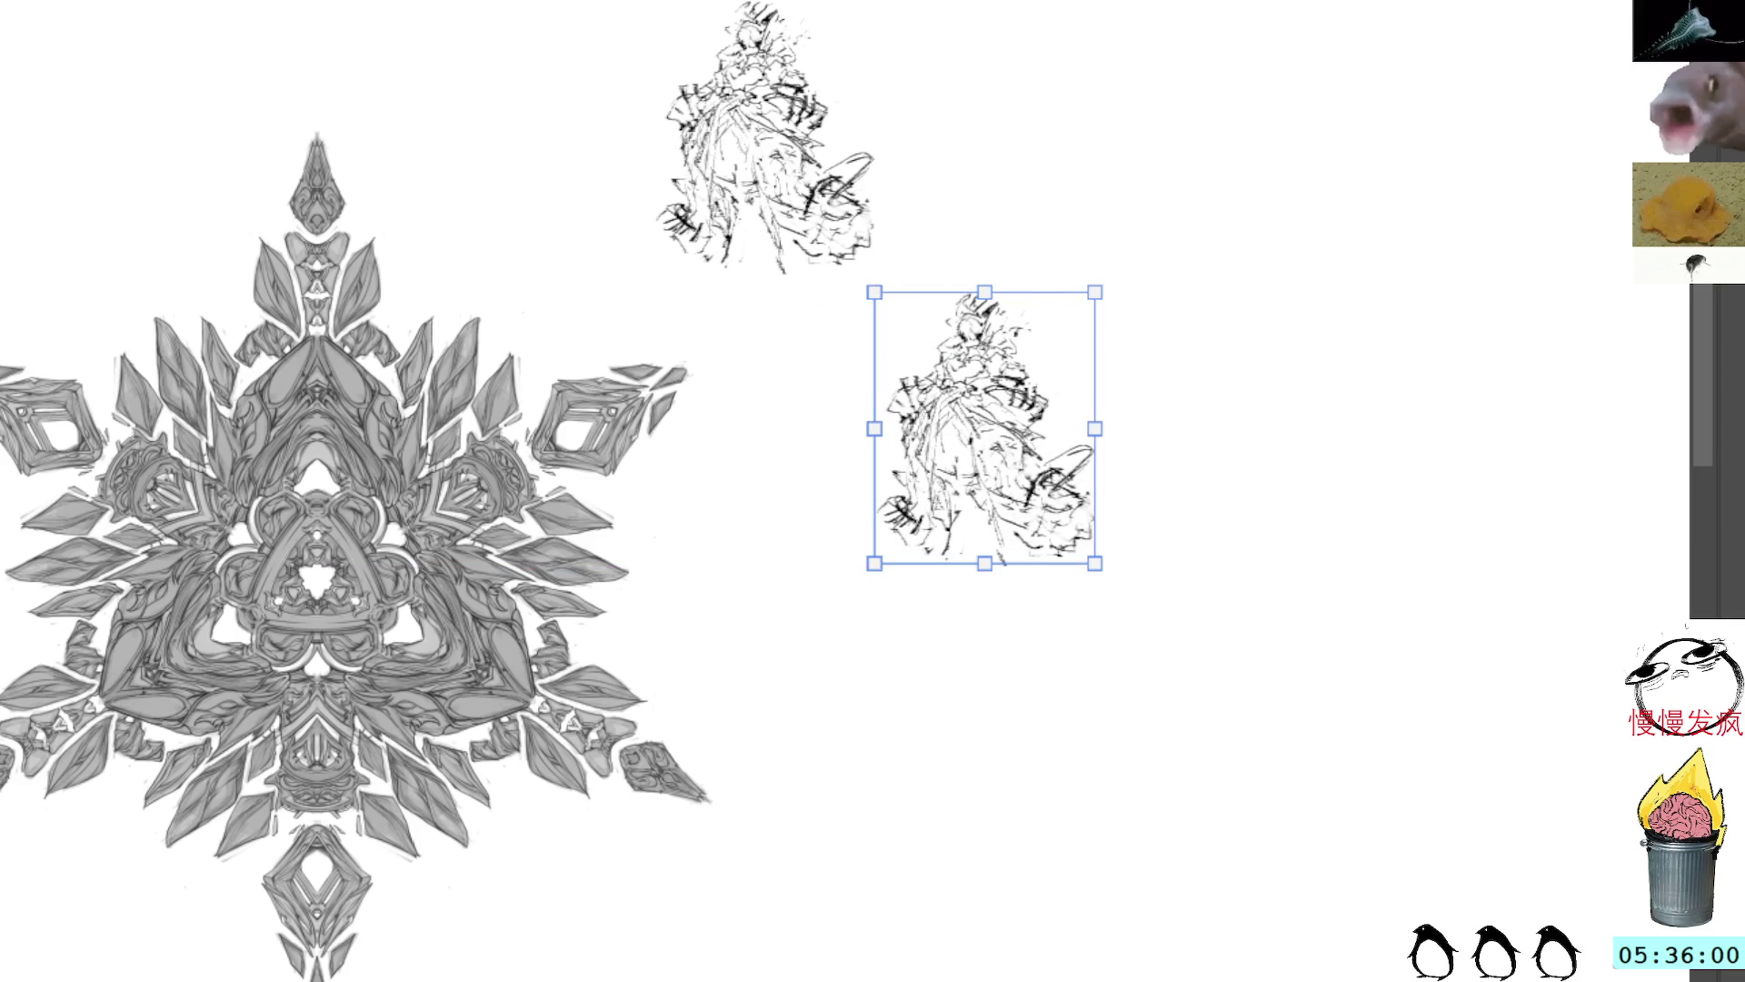
key("Return")
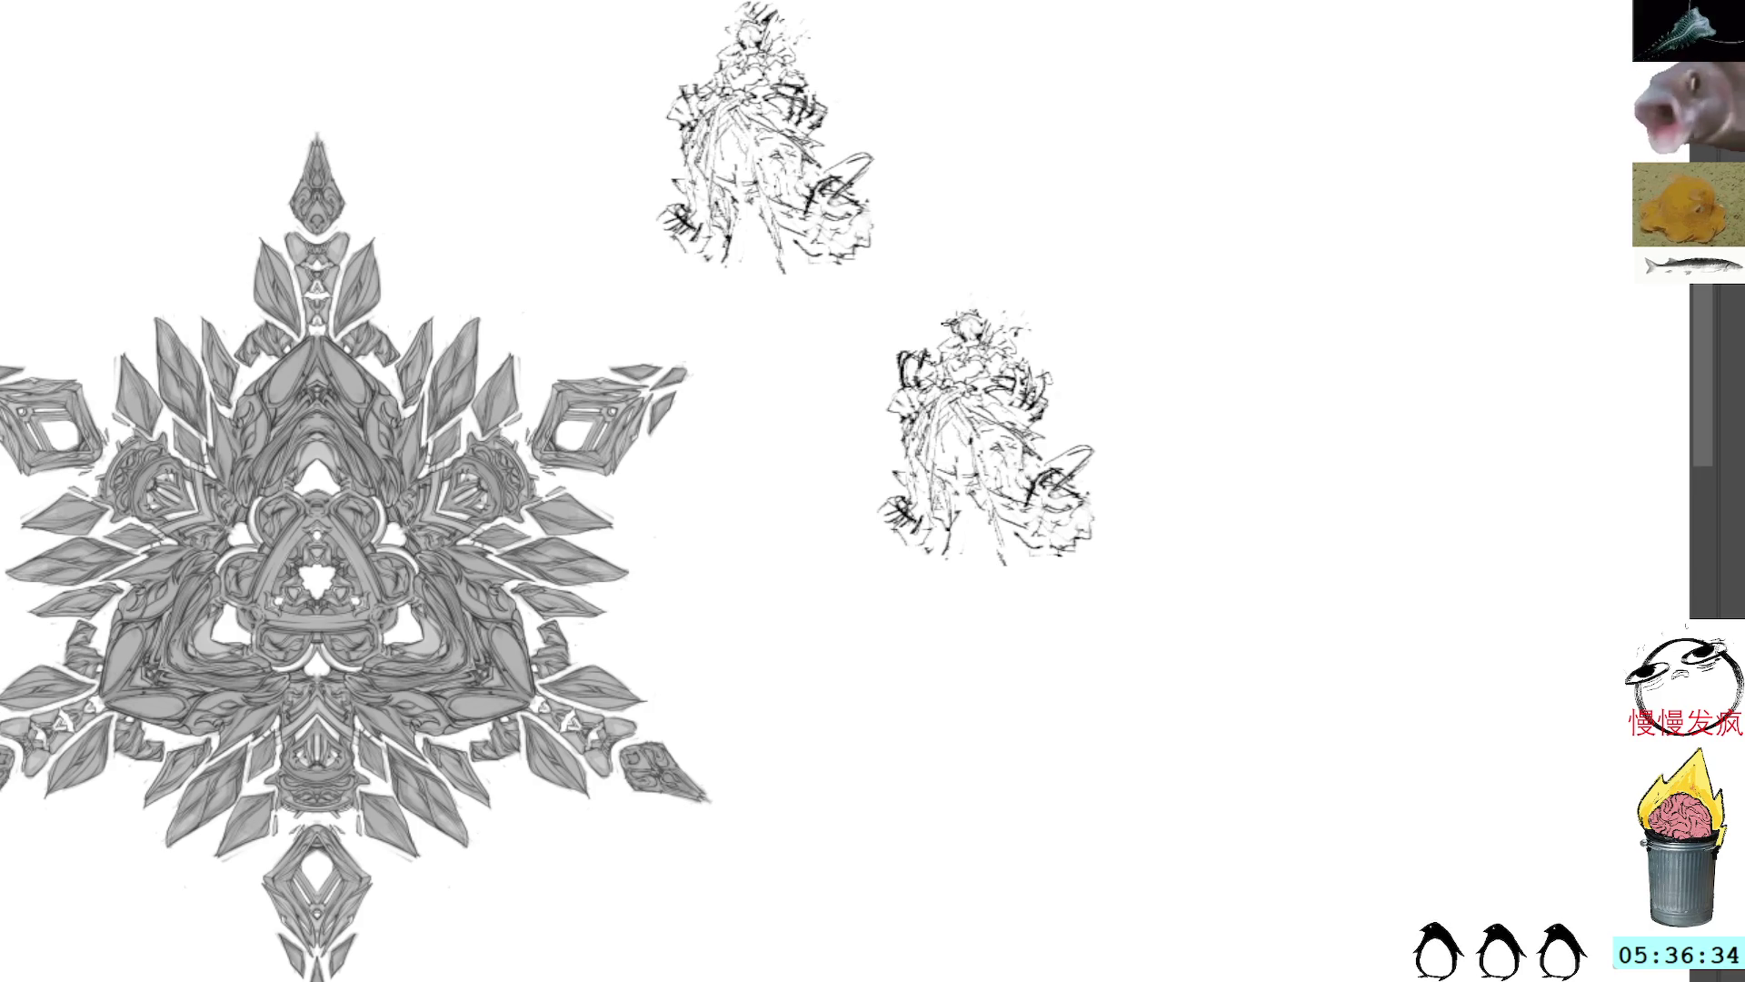
Step: Draw strokes on the top and right side of the copied figure, then undo the last two
mouse_move(967, 311)
left_mouse_down()
mouse_move(960, 297)
mouse_move(995, 309)
mouse_move(946, 382)
left_mouse_up()
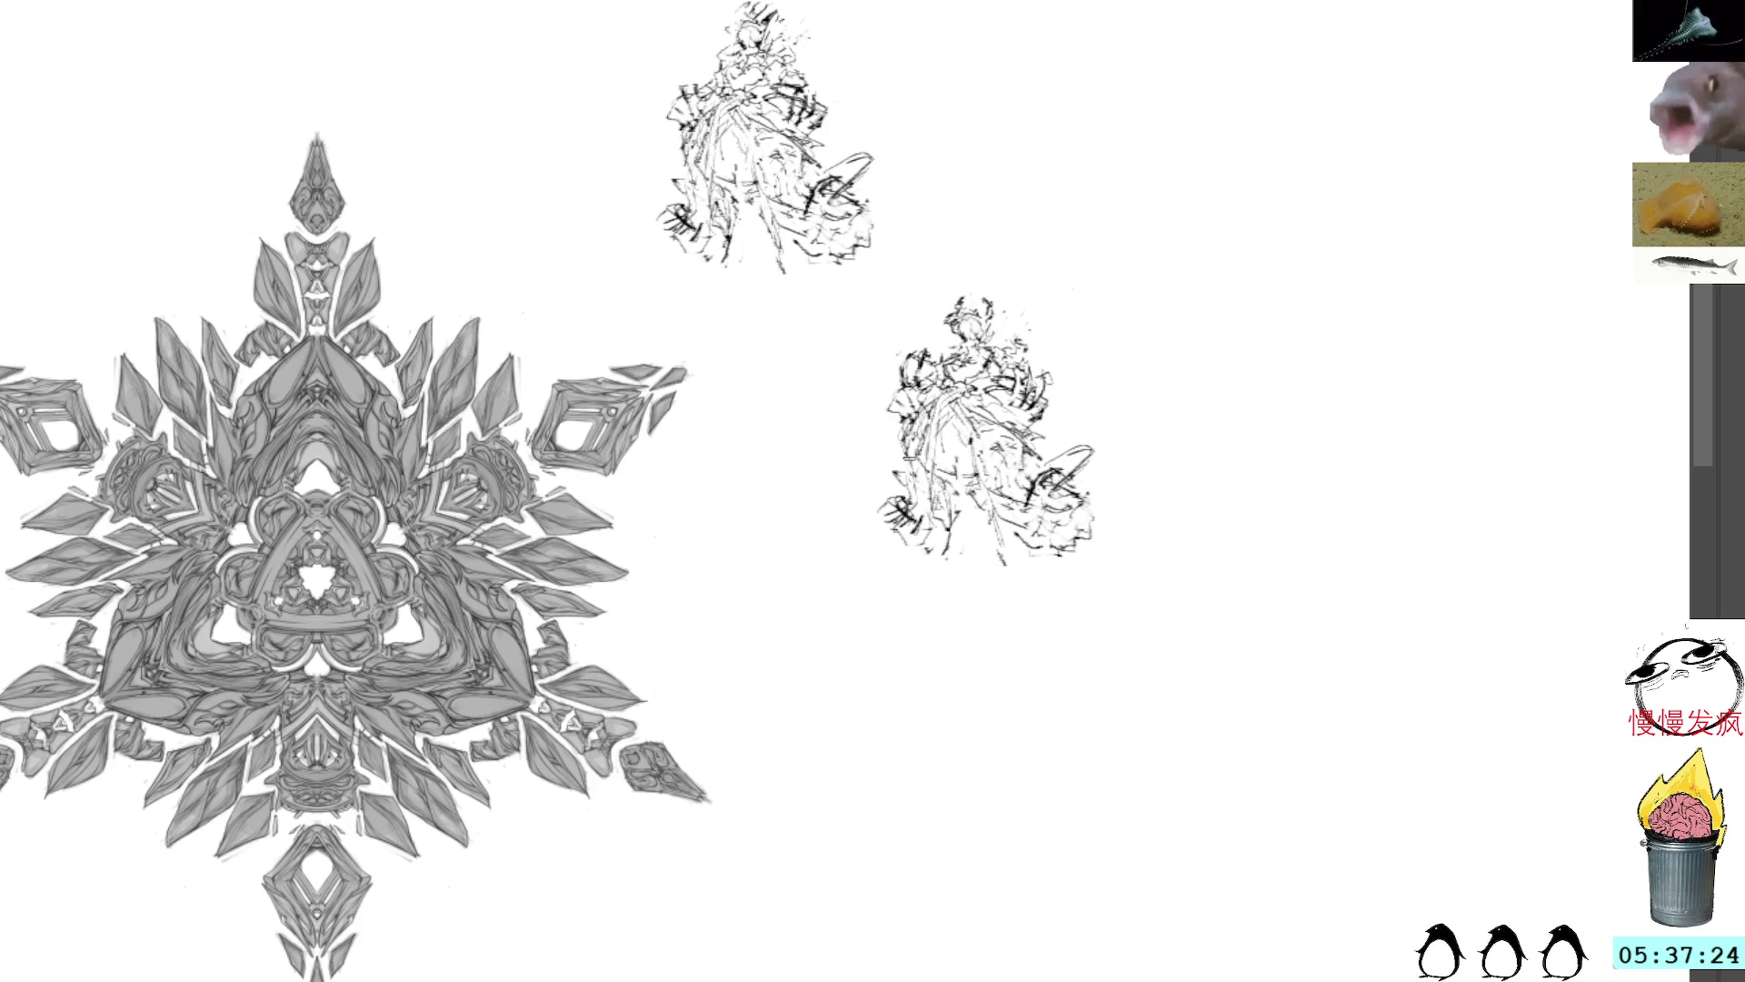
mouse_move(1077, 440)
left_mouse_down()
mouse_move(1091, 491)
mouse_move(1118, 482)
mouse_move(1100, 437)
mouse_move(1082, 454)
left_mouse_up()
key("ctrl+z")
key("ctrl+z")
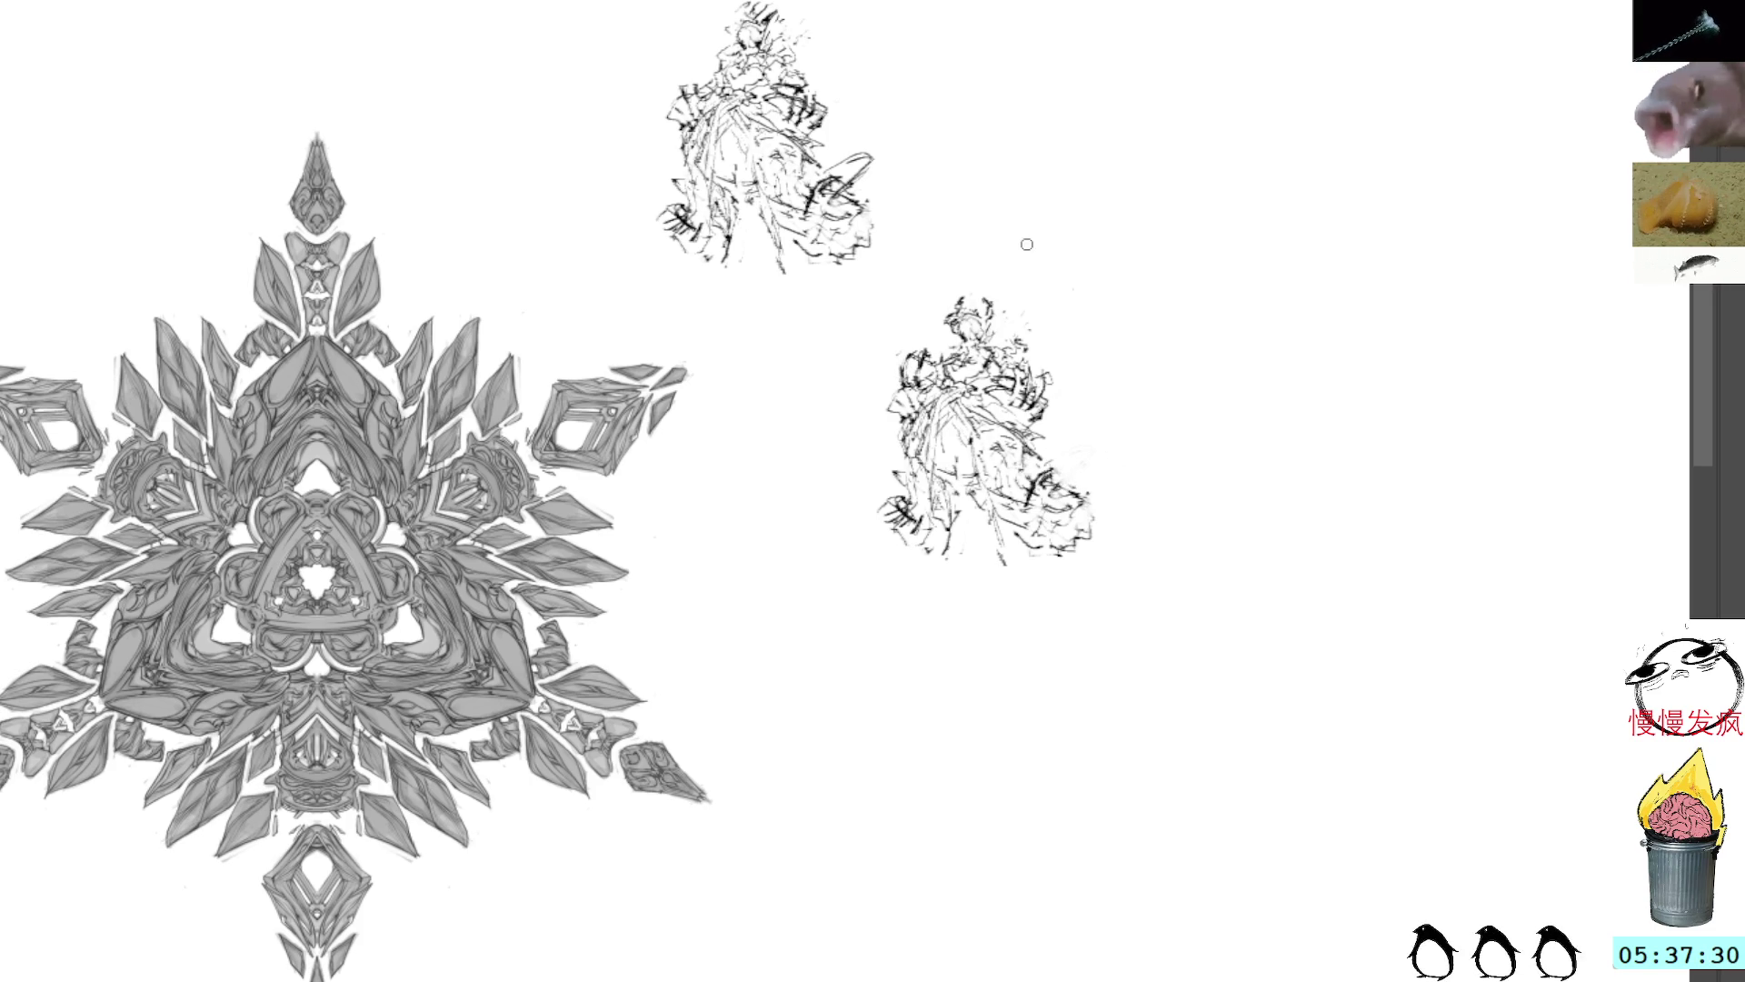
key("ctrl+z")
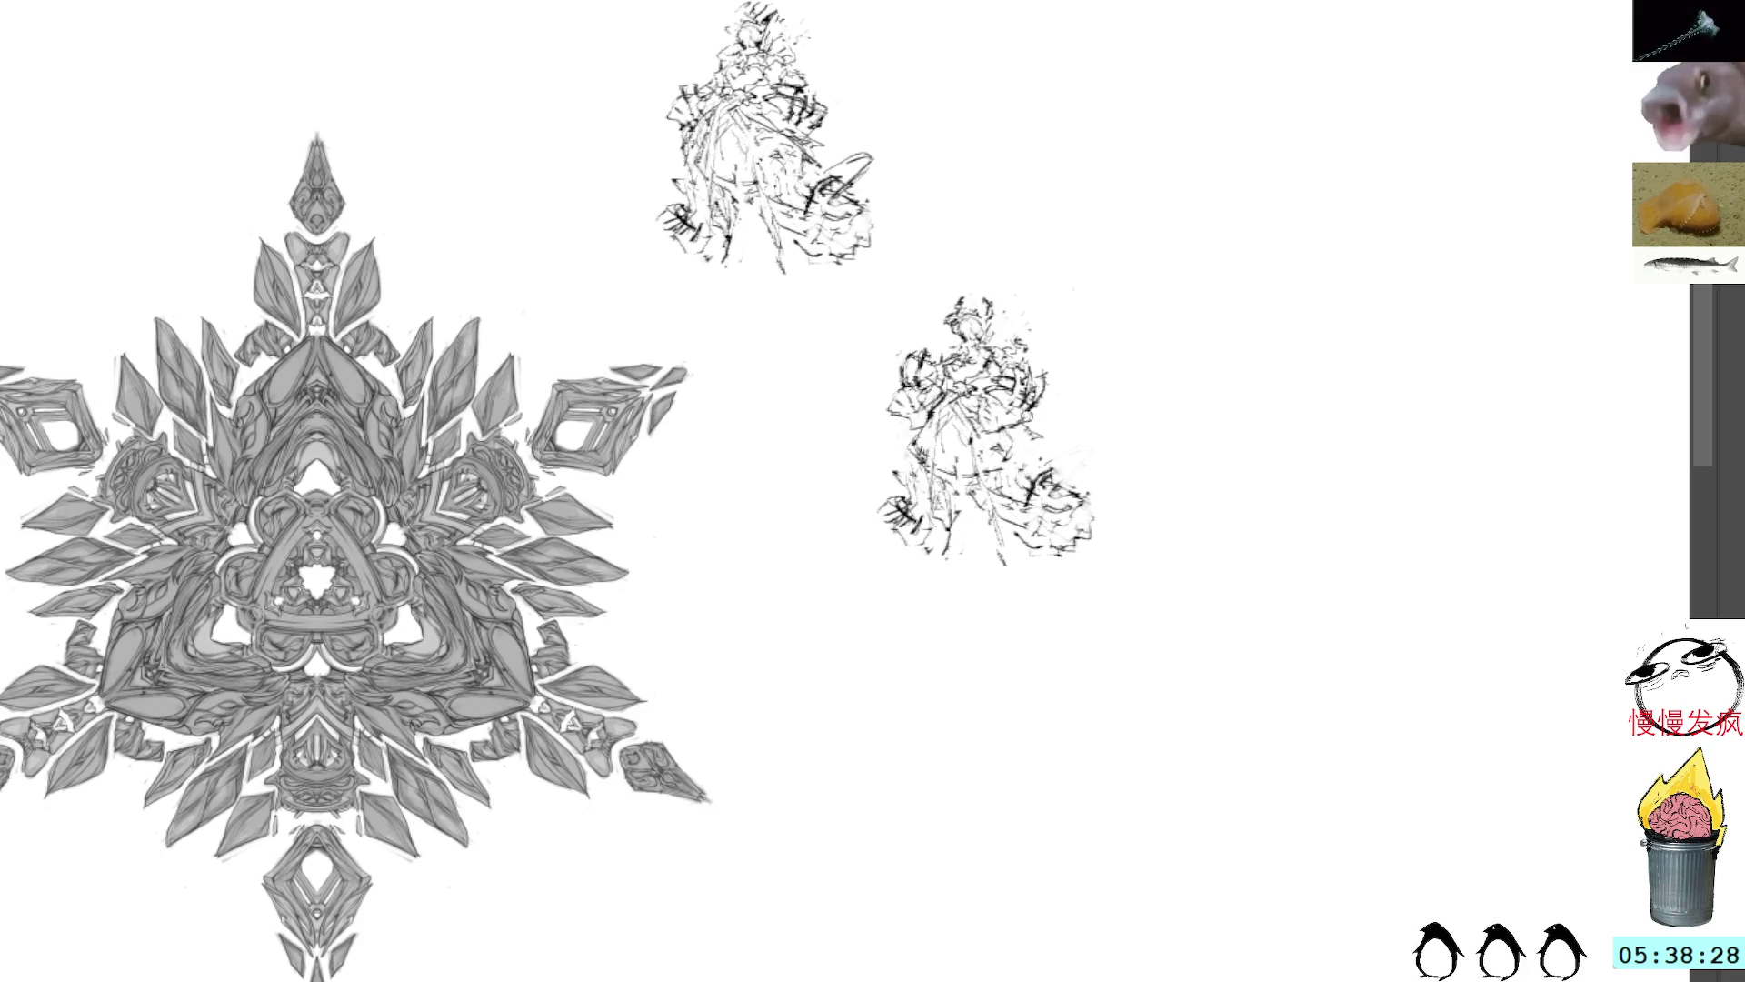
Step: Lasso and delete the stray strokes right of the lower sketch, then add short strokes at its left edge
mouse_move(1032, 480)
left_mouse_down()
mouse_move(1005, 513)
mouse_move(1096, 467)
left_mouse_up()
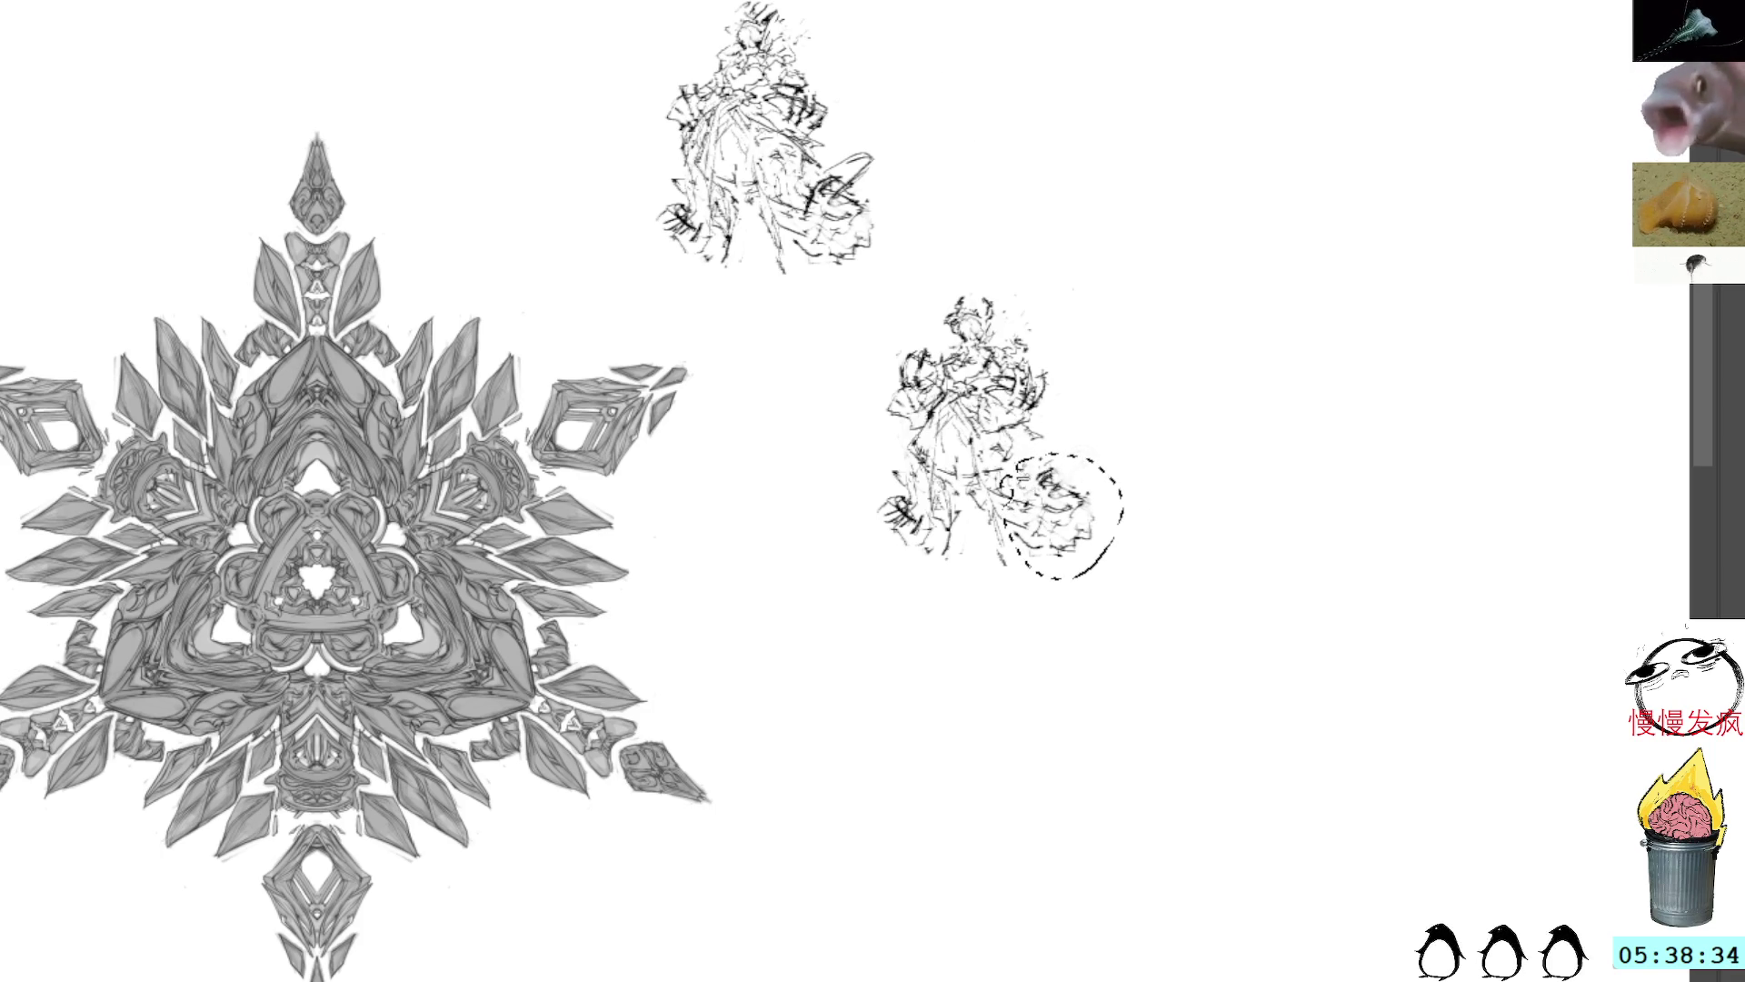
left_click(1072, 406)
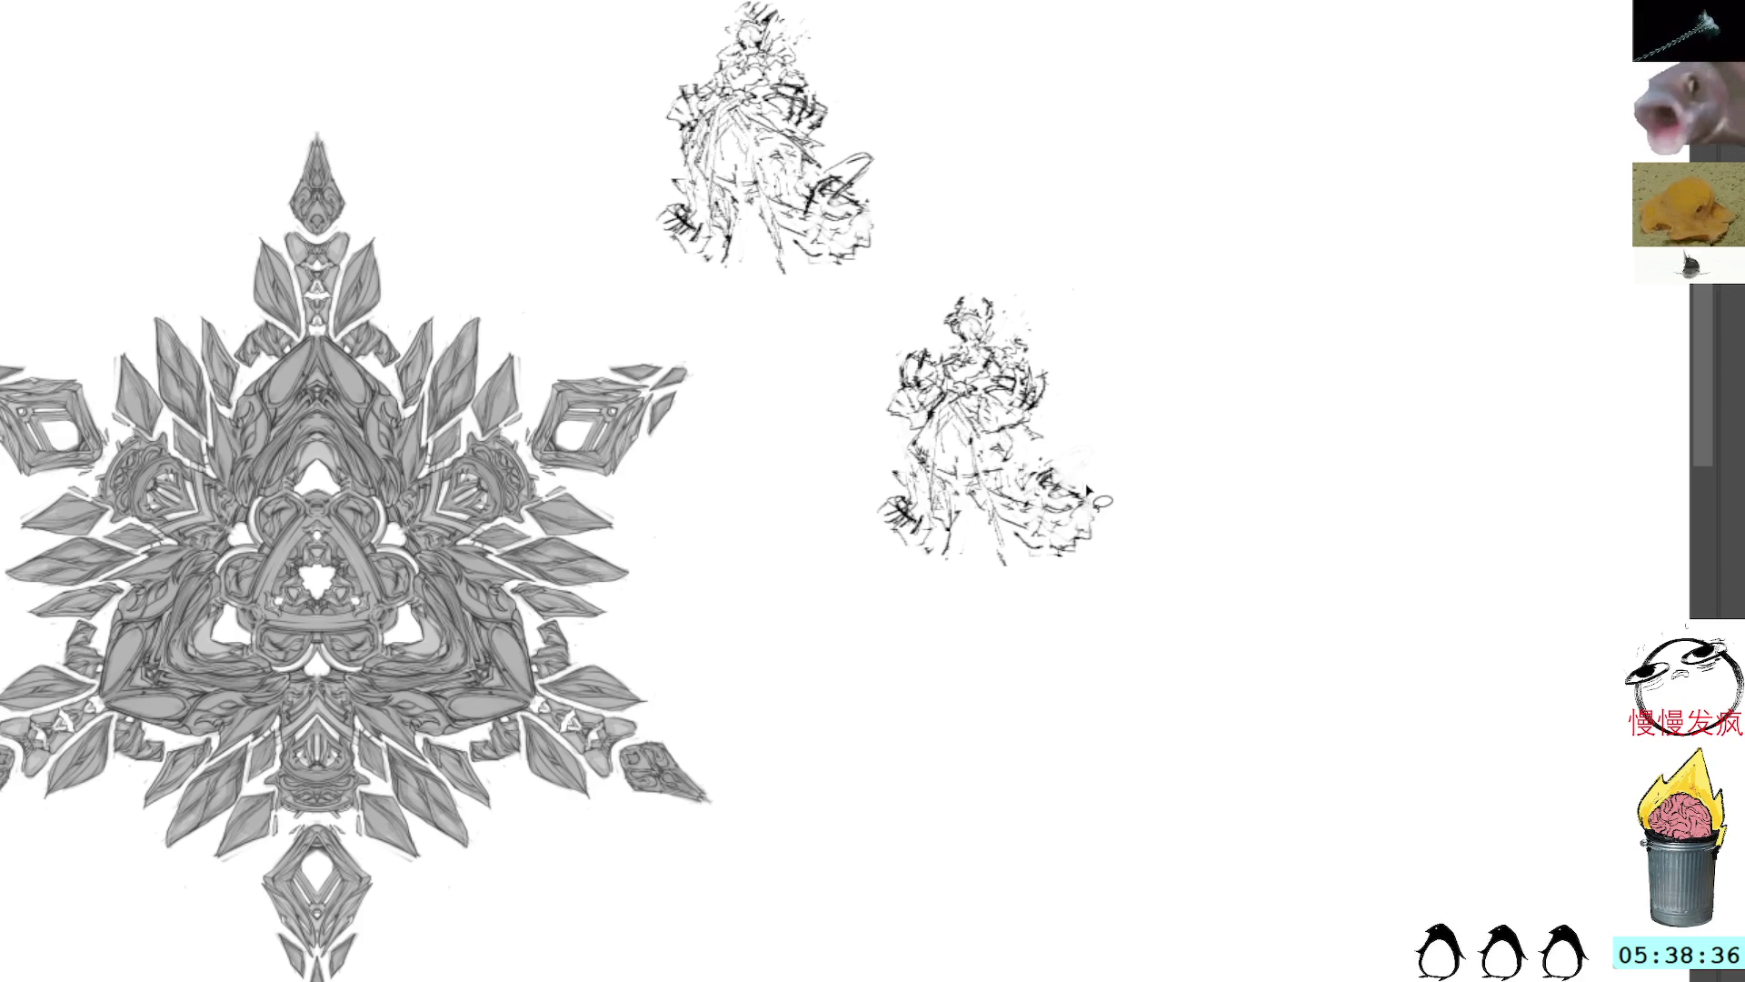
mouse_move(1091, 491)
left_mouse_down()
mouse_move(1014, 514)
mouse_move(1063, 571)
mouse_move(1079, 489)
left_mouse_up()
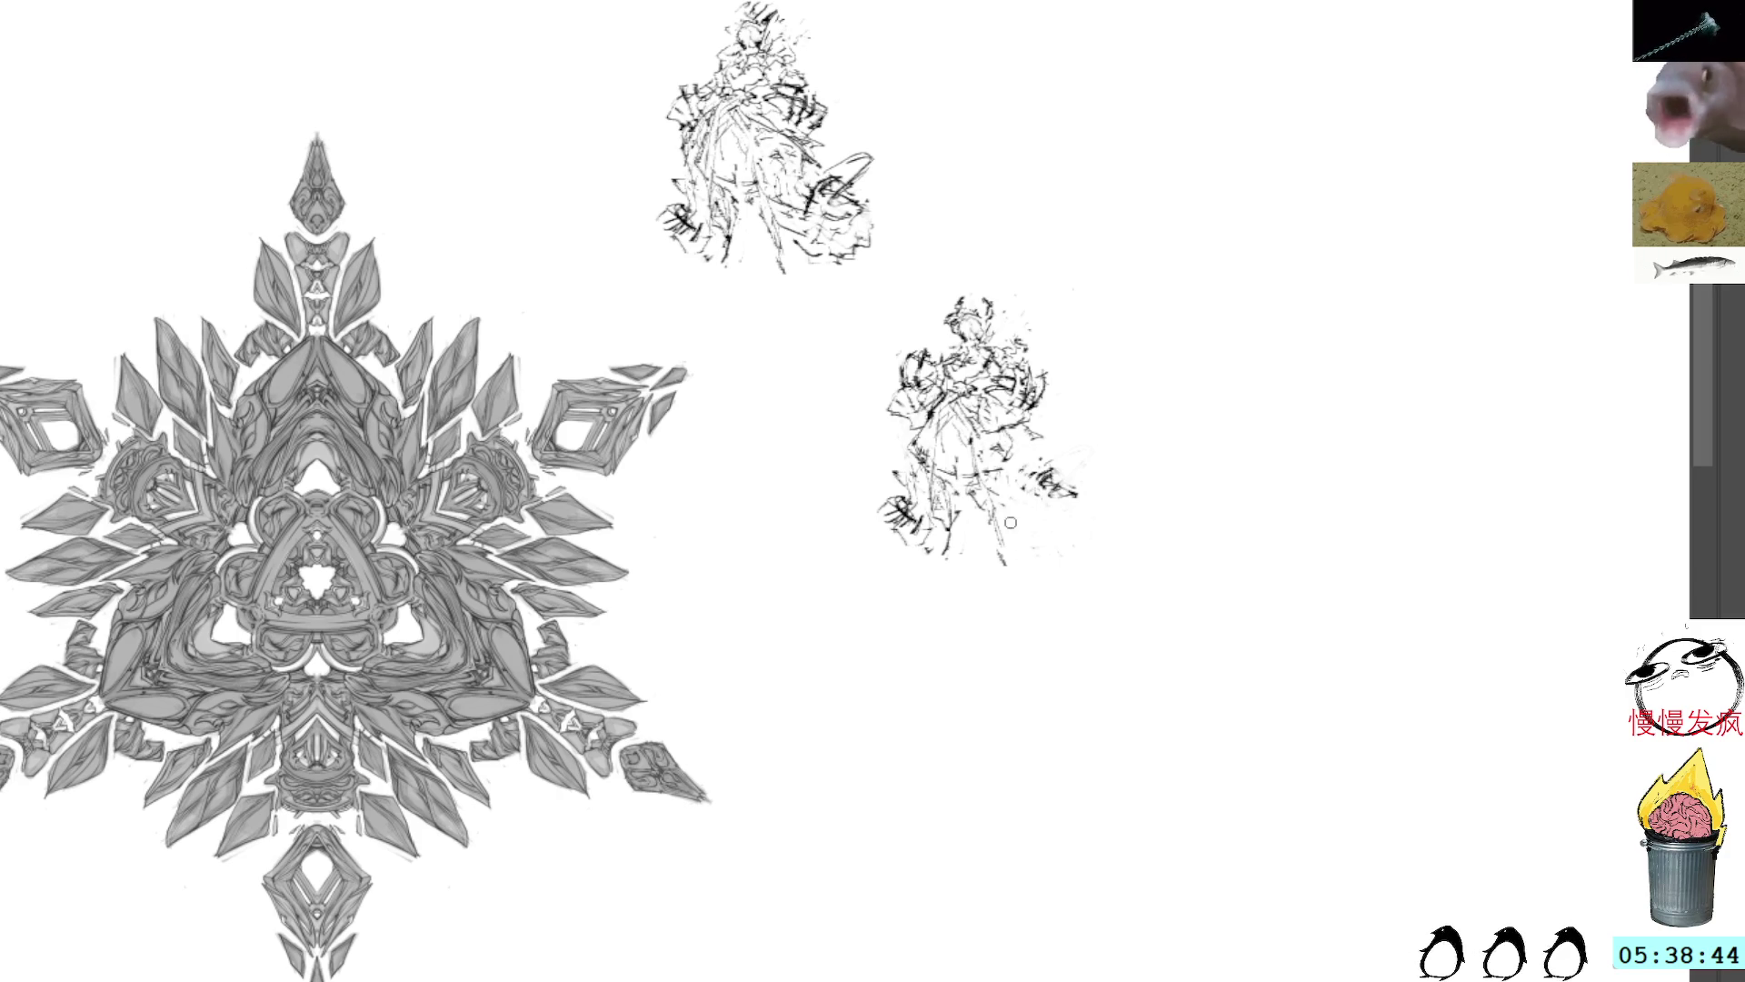
left_click_drag(1045, 449, 1036, 452)
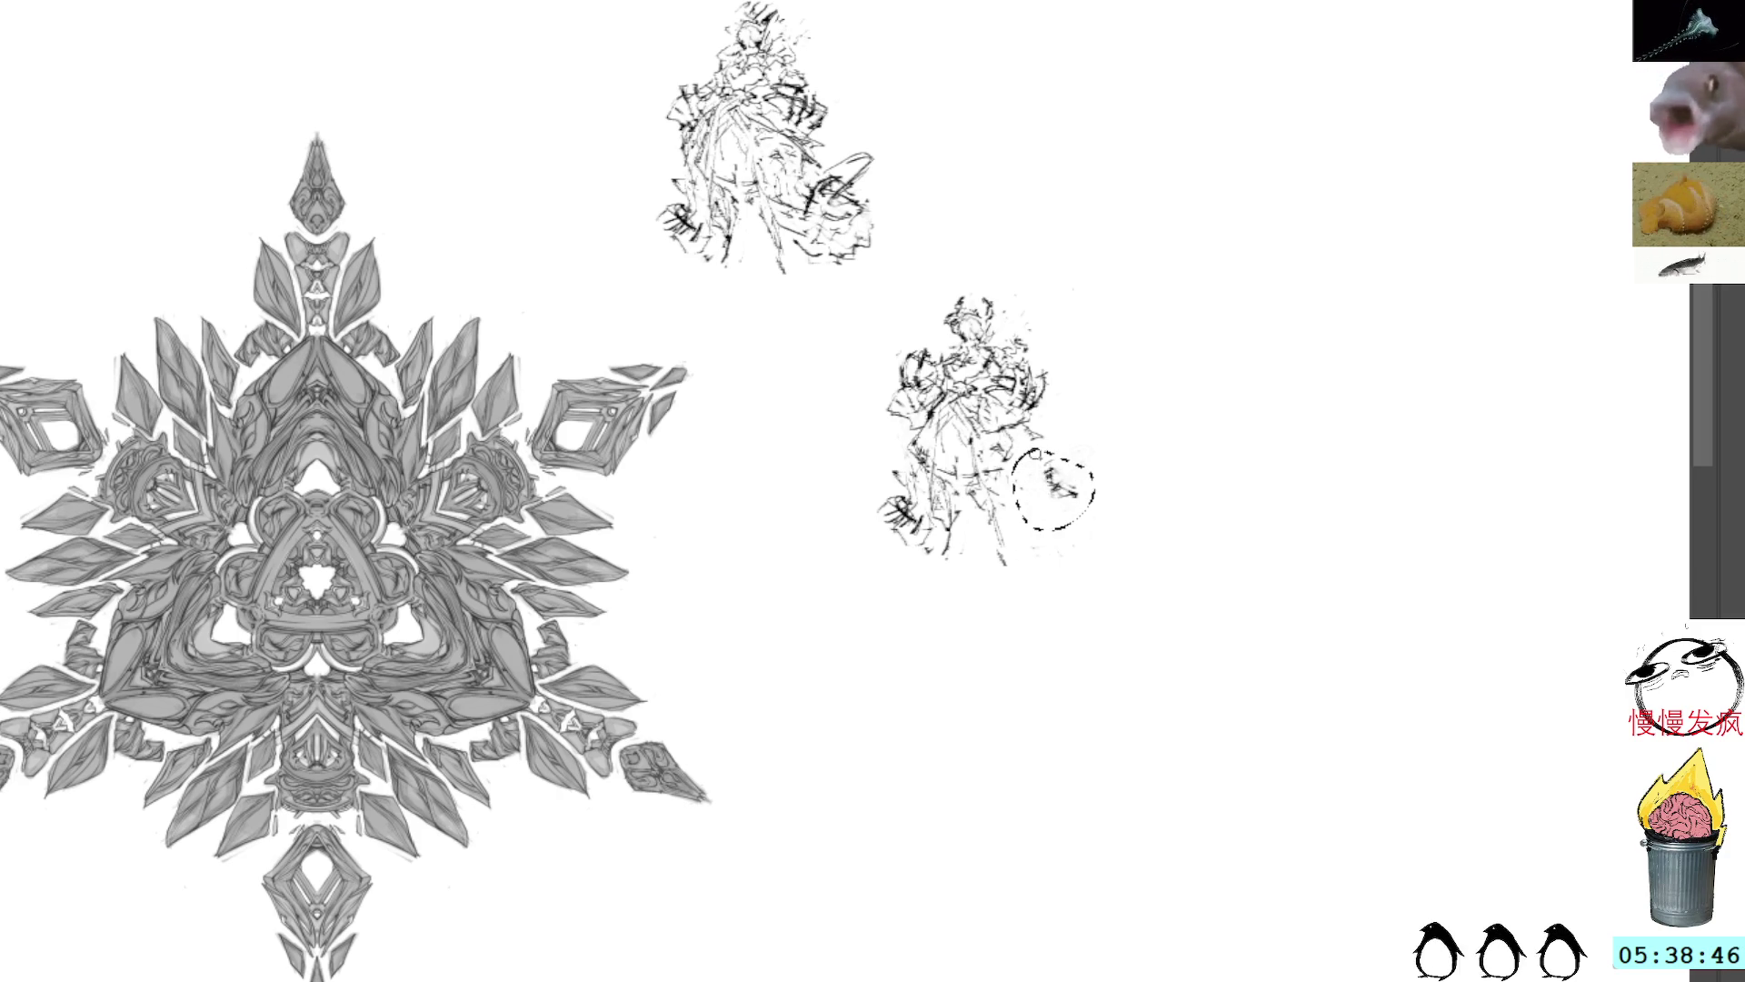
key("Delete")
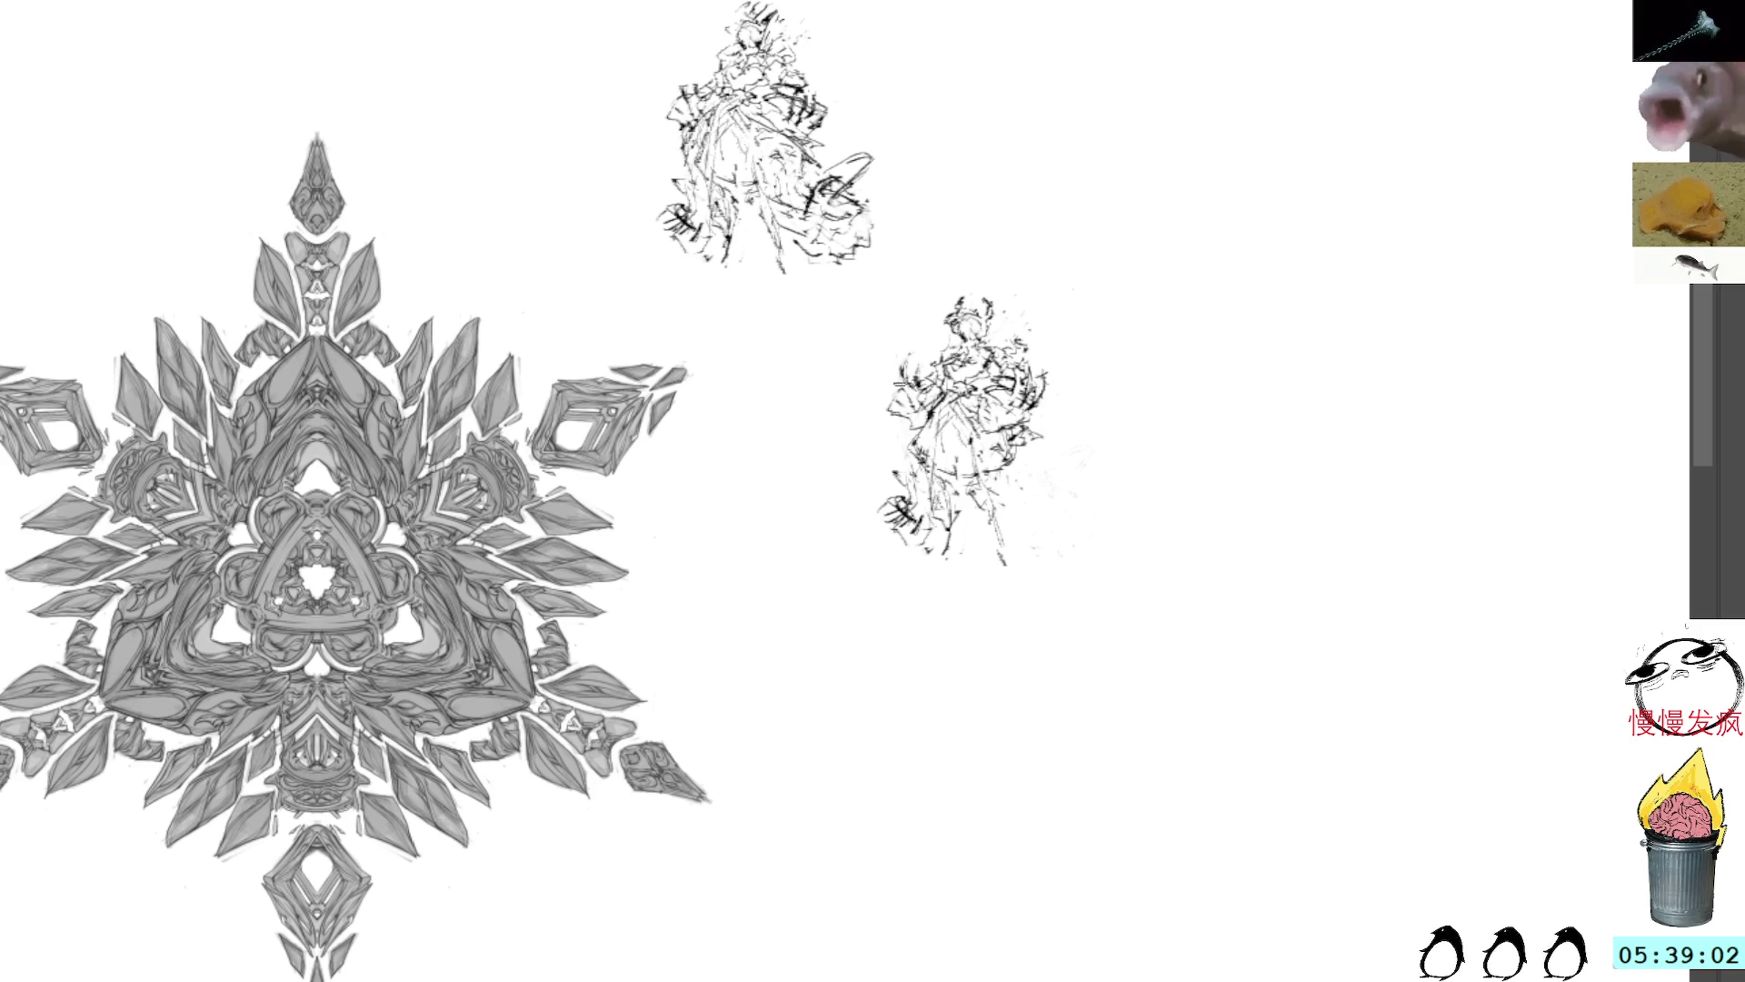
left_click_drag(886, 427, 880, 400)
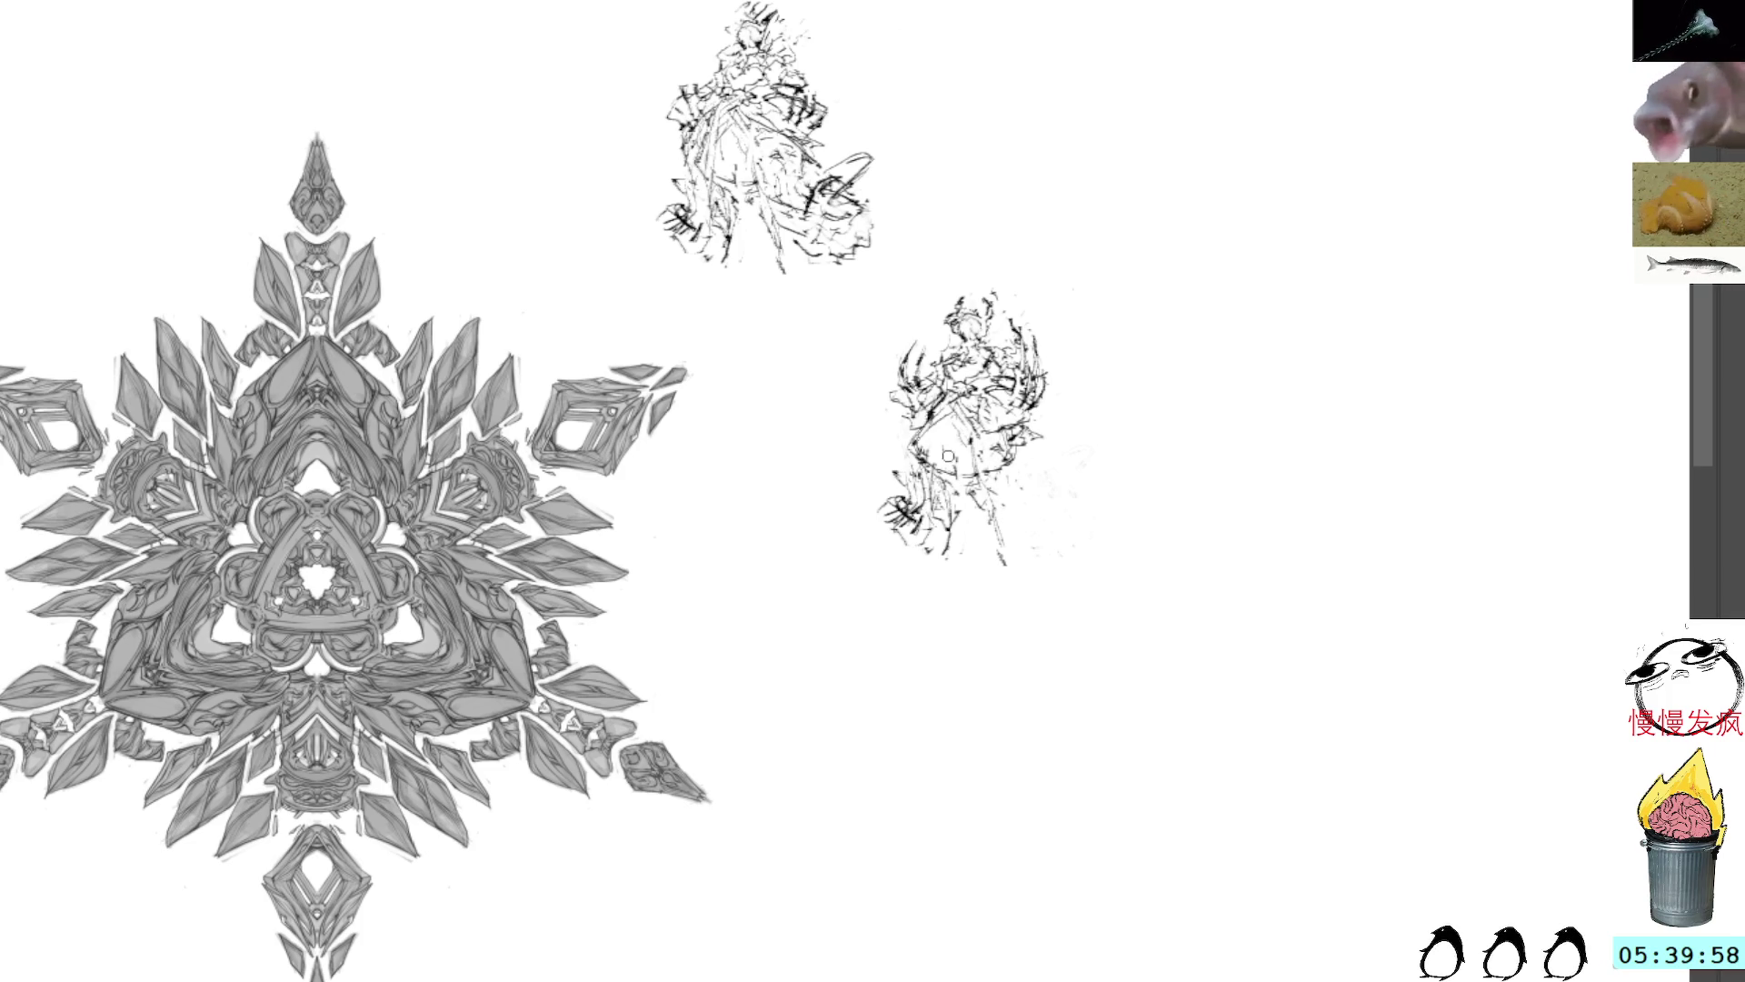
Step: Draw a small loop at the lower sketch's bottom and new dark strokes extending from its left side
left_click_drag(950, 537, 973, 523)
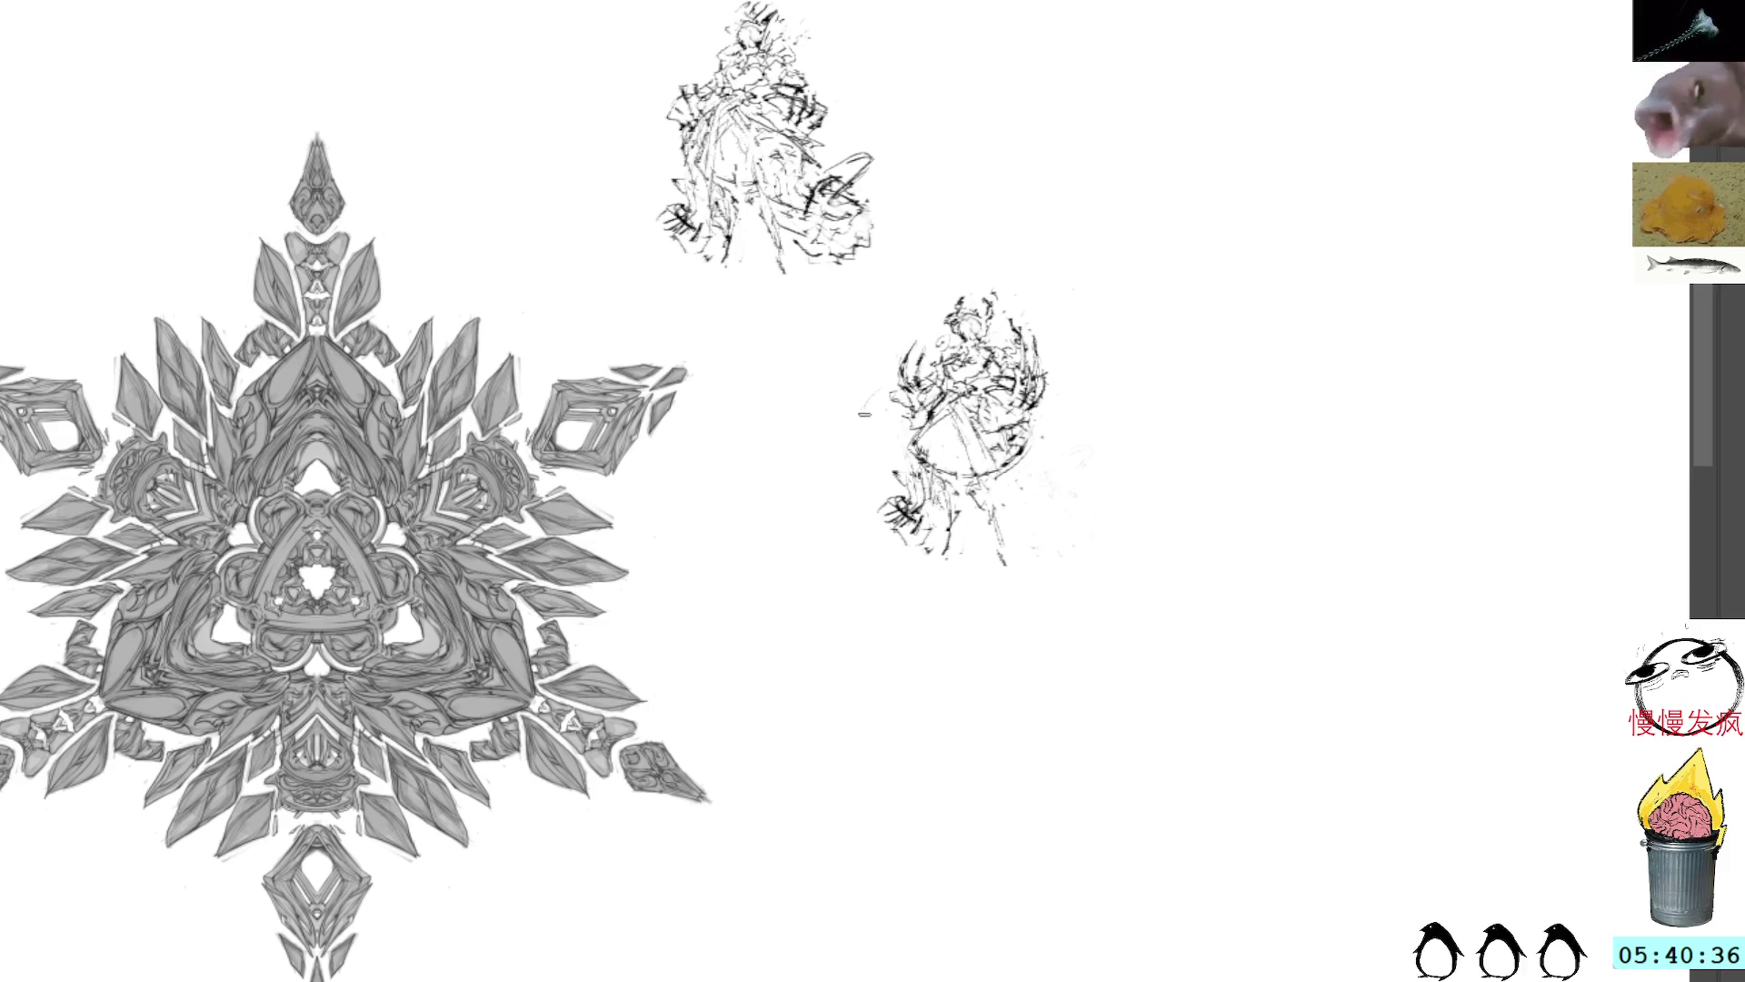
mouse_move(864, 413)
left_mouse_down()
mouse_move(882, 396)
mouse_move(855, 380)
mouse_move(838, 413)
mouse_move(854, 398)
mouse_move(842, 409)
mouse_move(889, 448)
mouse_move(864, 389)
left_mouse_up()
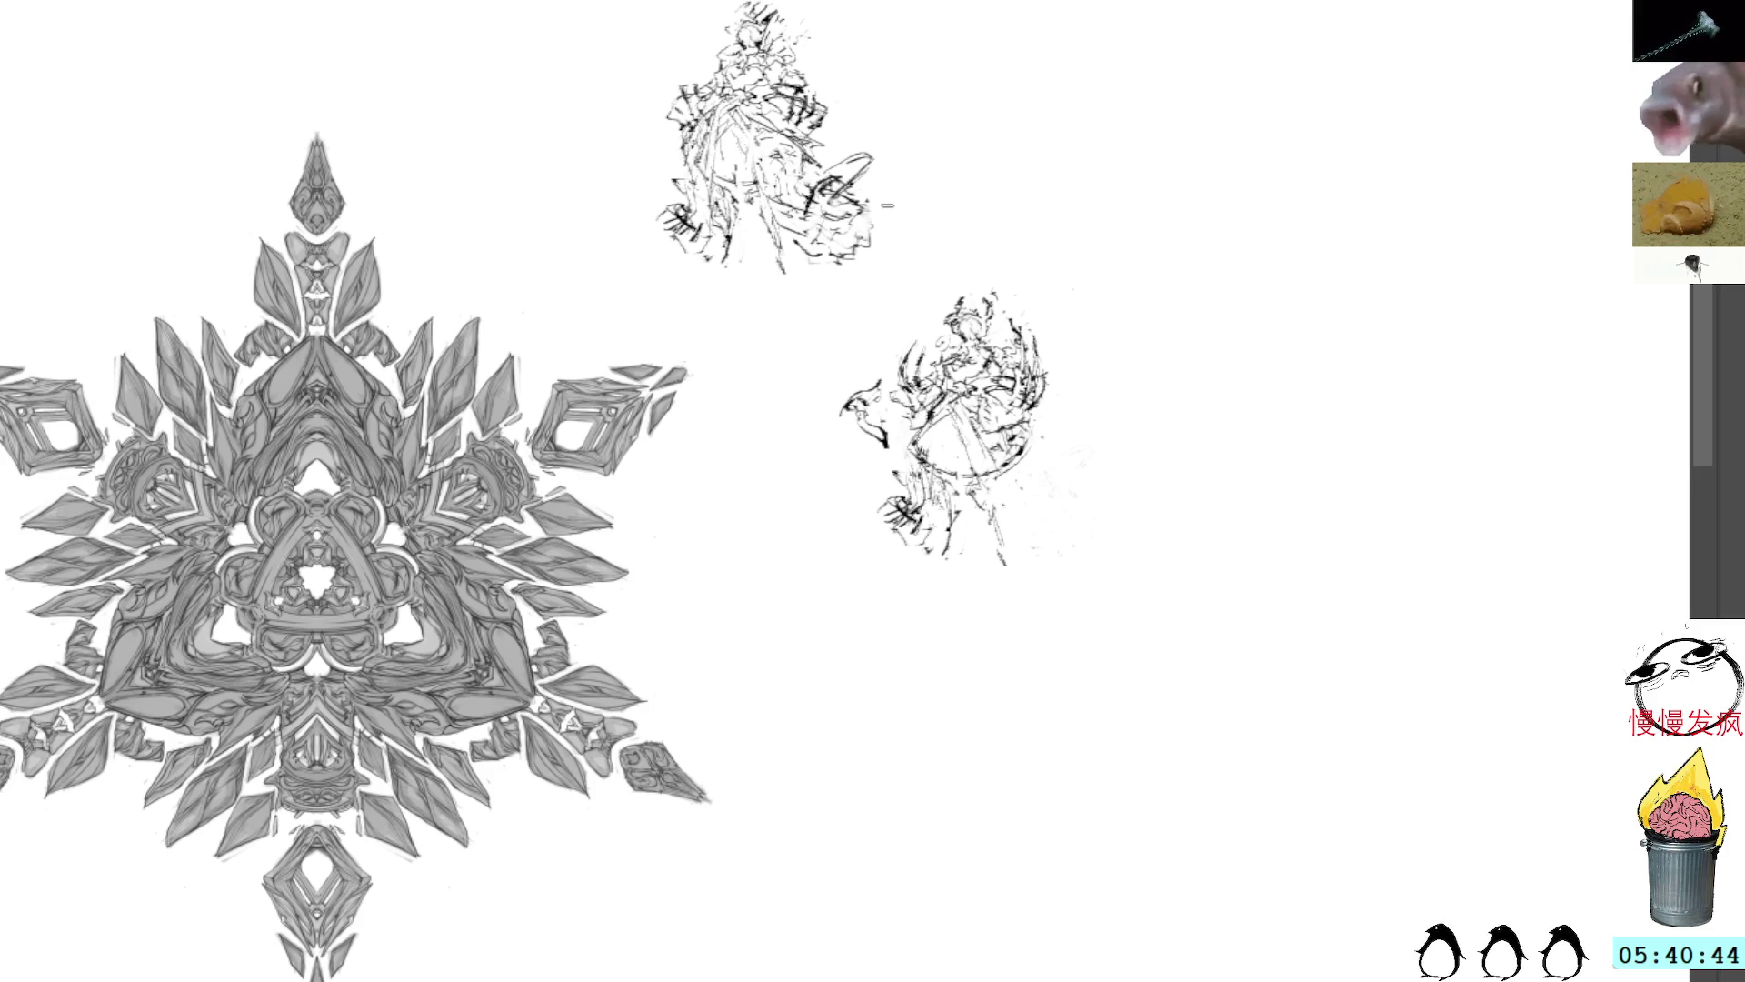
mouse_move(873, 408)
left_mouse_down()
mouse_move(892, 441)
mouse_move(872, 363)
mouse_move(864, 391)
mouse_move(887, 371)
mouse_move(909, 423)
left_mouse_up()
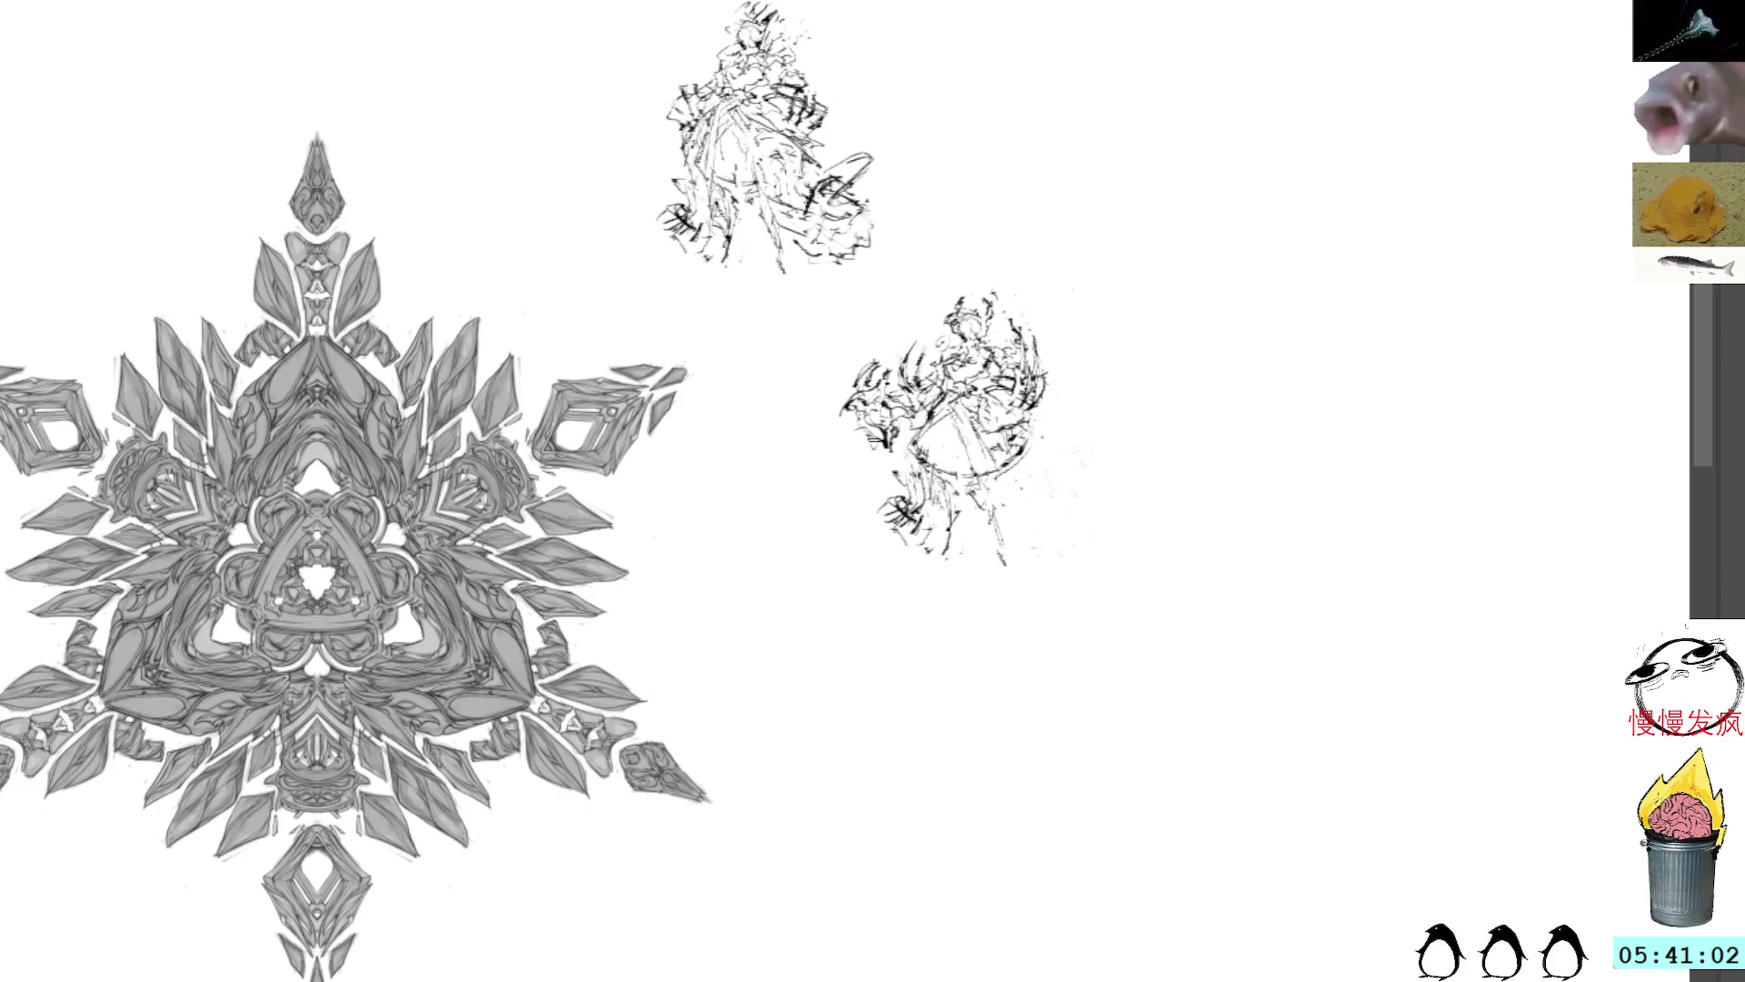
mouse_move(880, 440)
left_mouse_down()
mouse_move(849, 464)
mouse_move(853, 434)
mouse_move(836, 438)
mouse_move(860, 431)
left_mouse_up()
left_click_drag(1053, 369, 1077, 358)
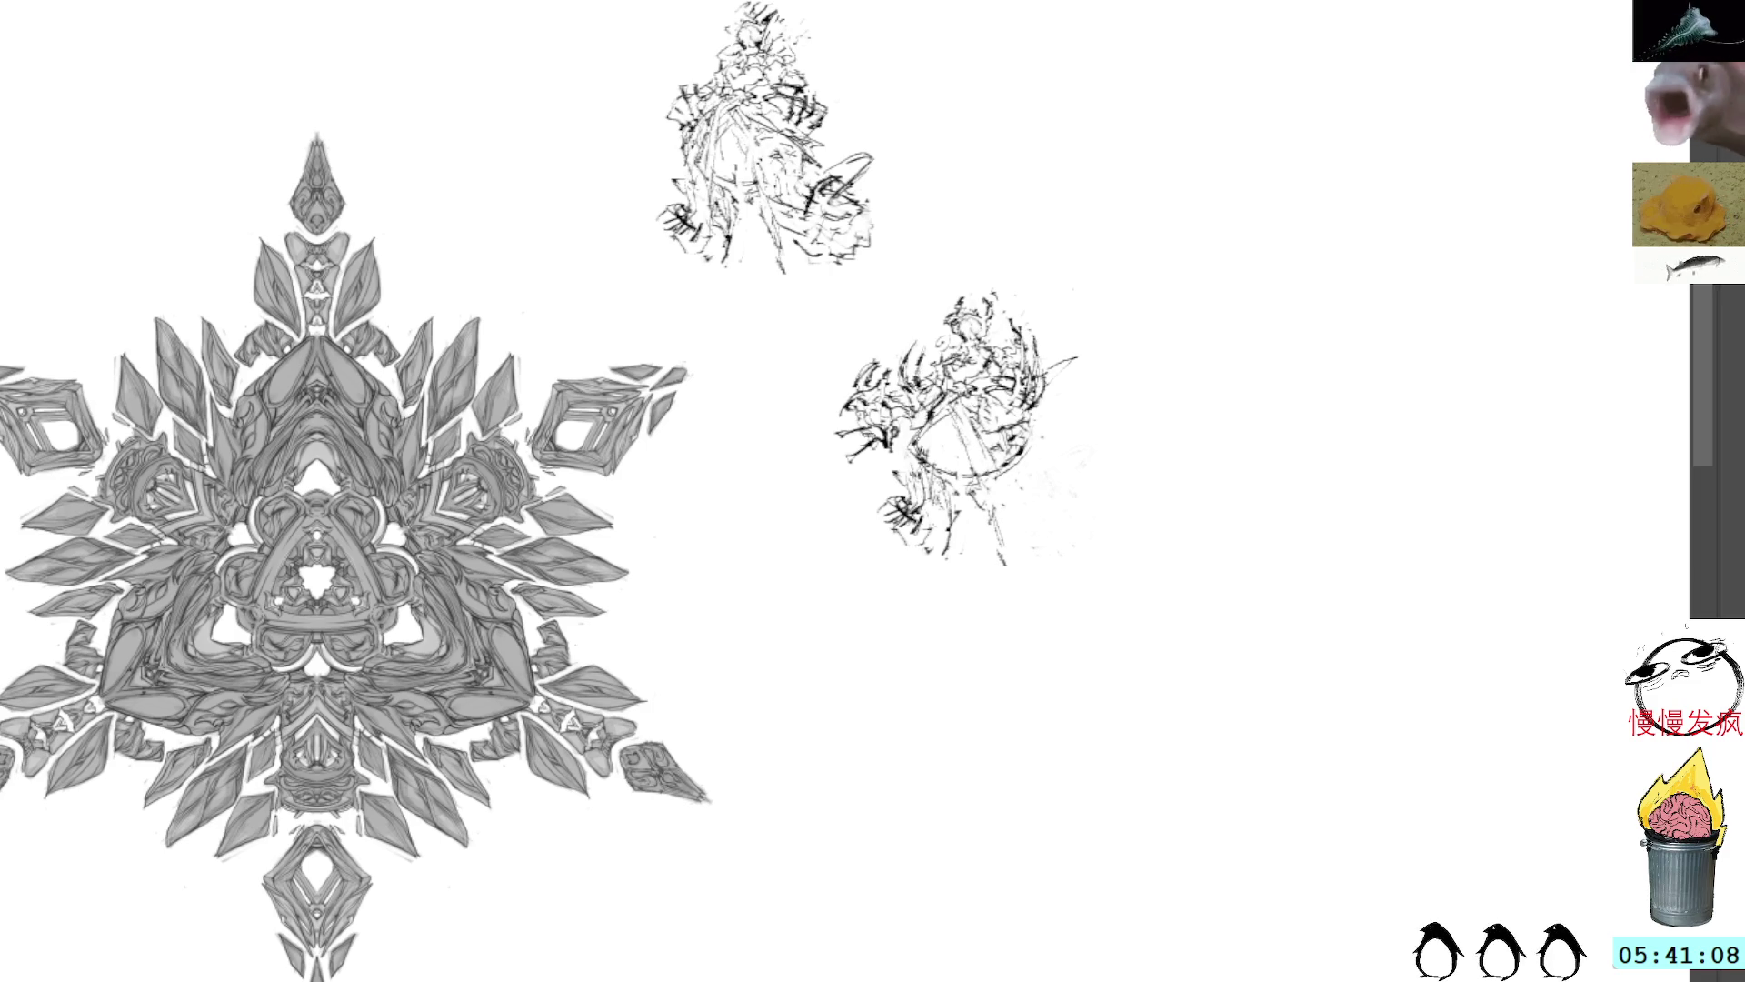
mouse_move(875, 434)
left_mouse_down()
mouse_move(804, 458)
mouse_move(898, 458)
mouse_move(904, 437)
left_mouse_up()
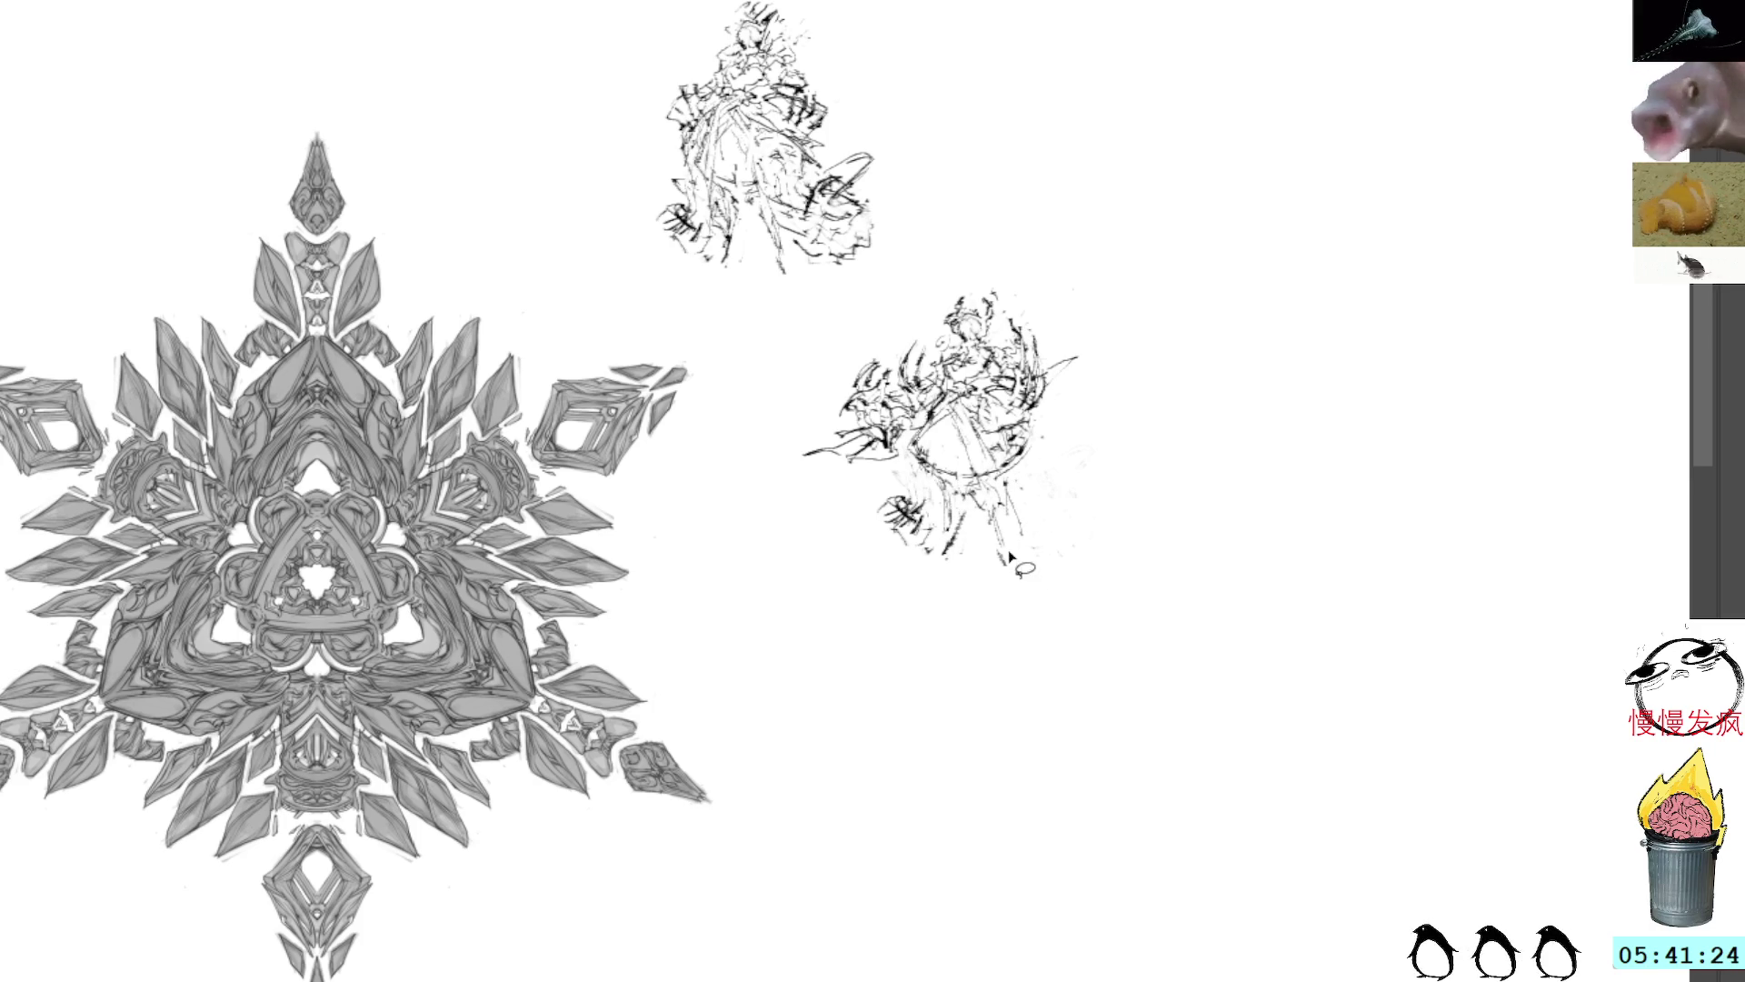
Step: Draw lines down the lower sketch's bottom half, then undo them
mouse_move(975, 495)
left_mouse_down()
mouse_move(1003, 570)
mouse_move(1009, 556)
left_mouse_up()
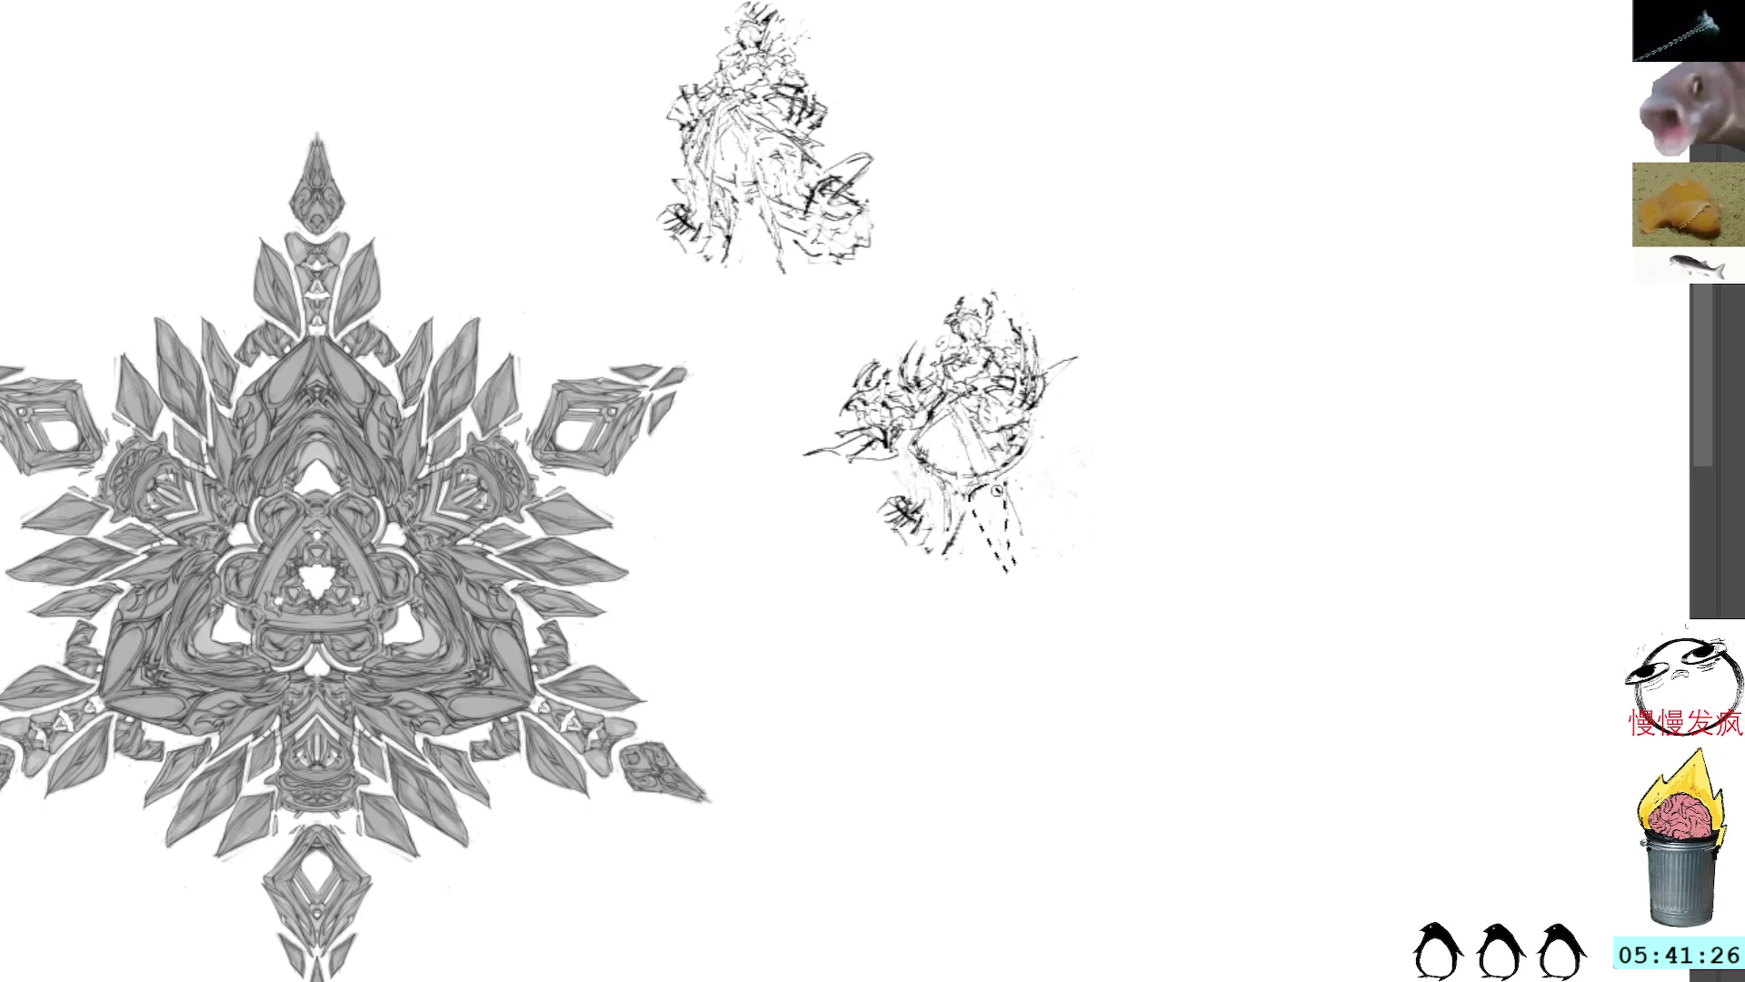
key("ctrl+z")
key("ctrl+z")
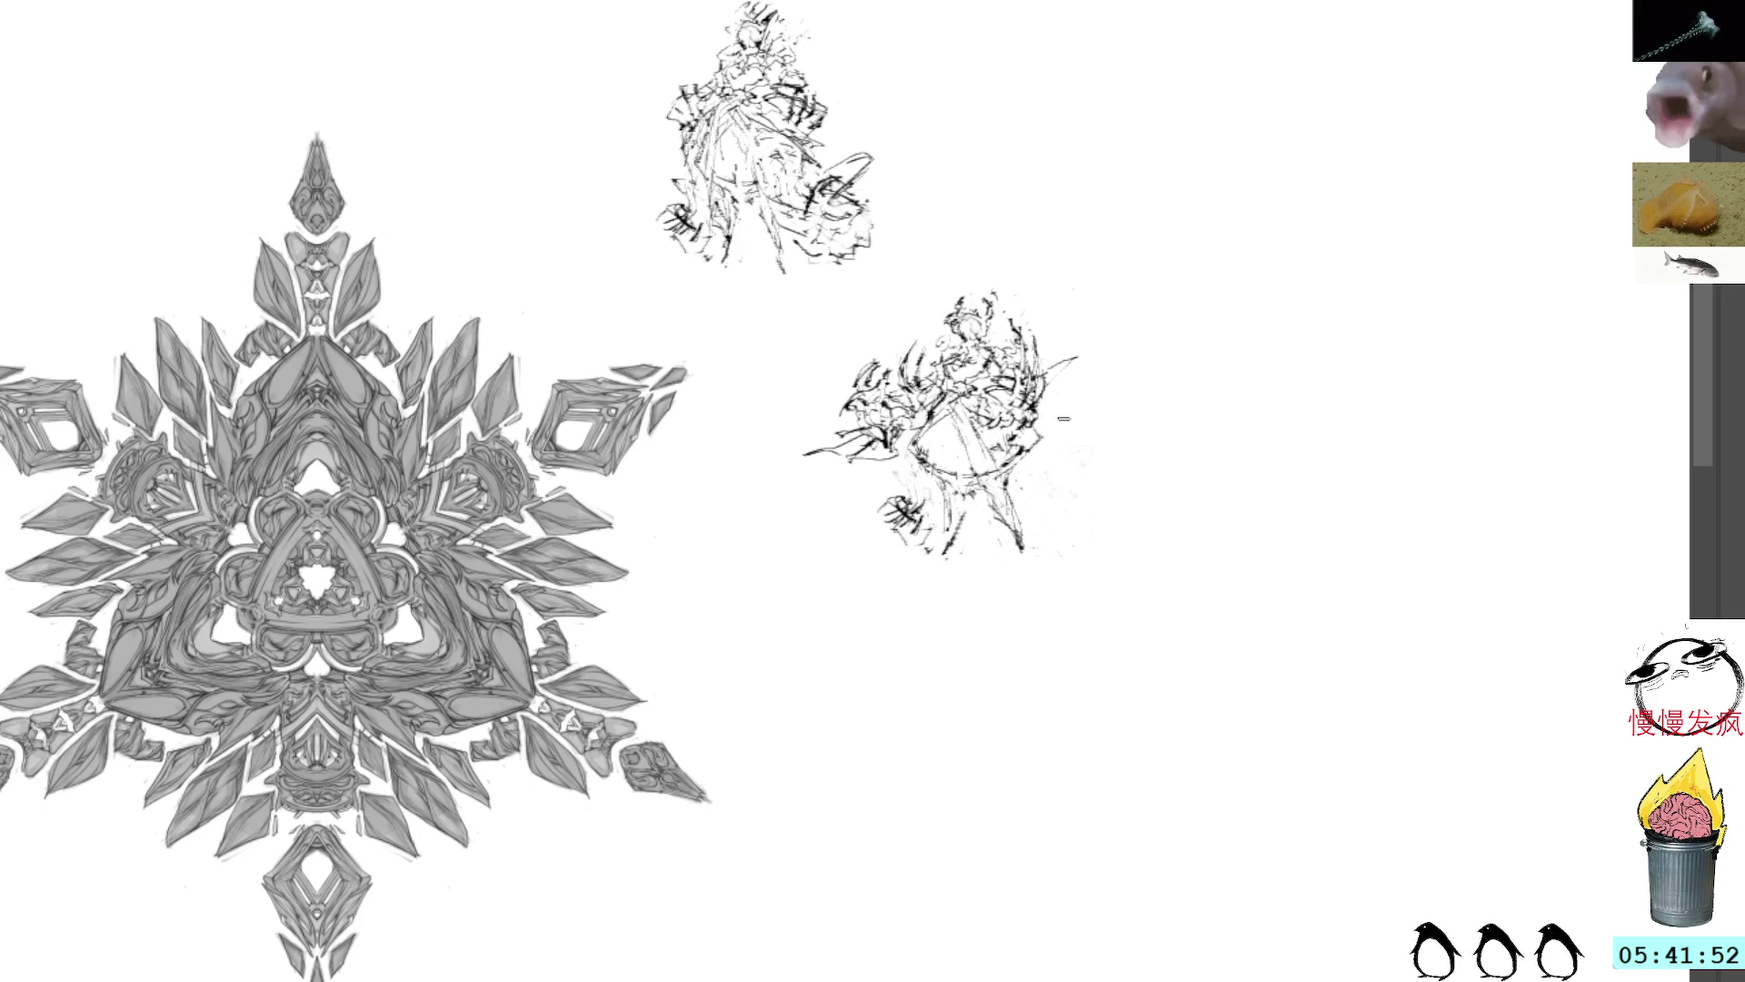
Step: Scribble a short squiggle on the empty canvas just right of the lower figure sketch
mouse_move(1147, 374)
left_mouse_down()
mouse_move(1165, 391)
mouse_move(1207, 376)
left_mouse_up()
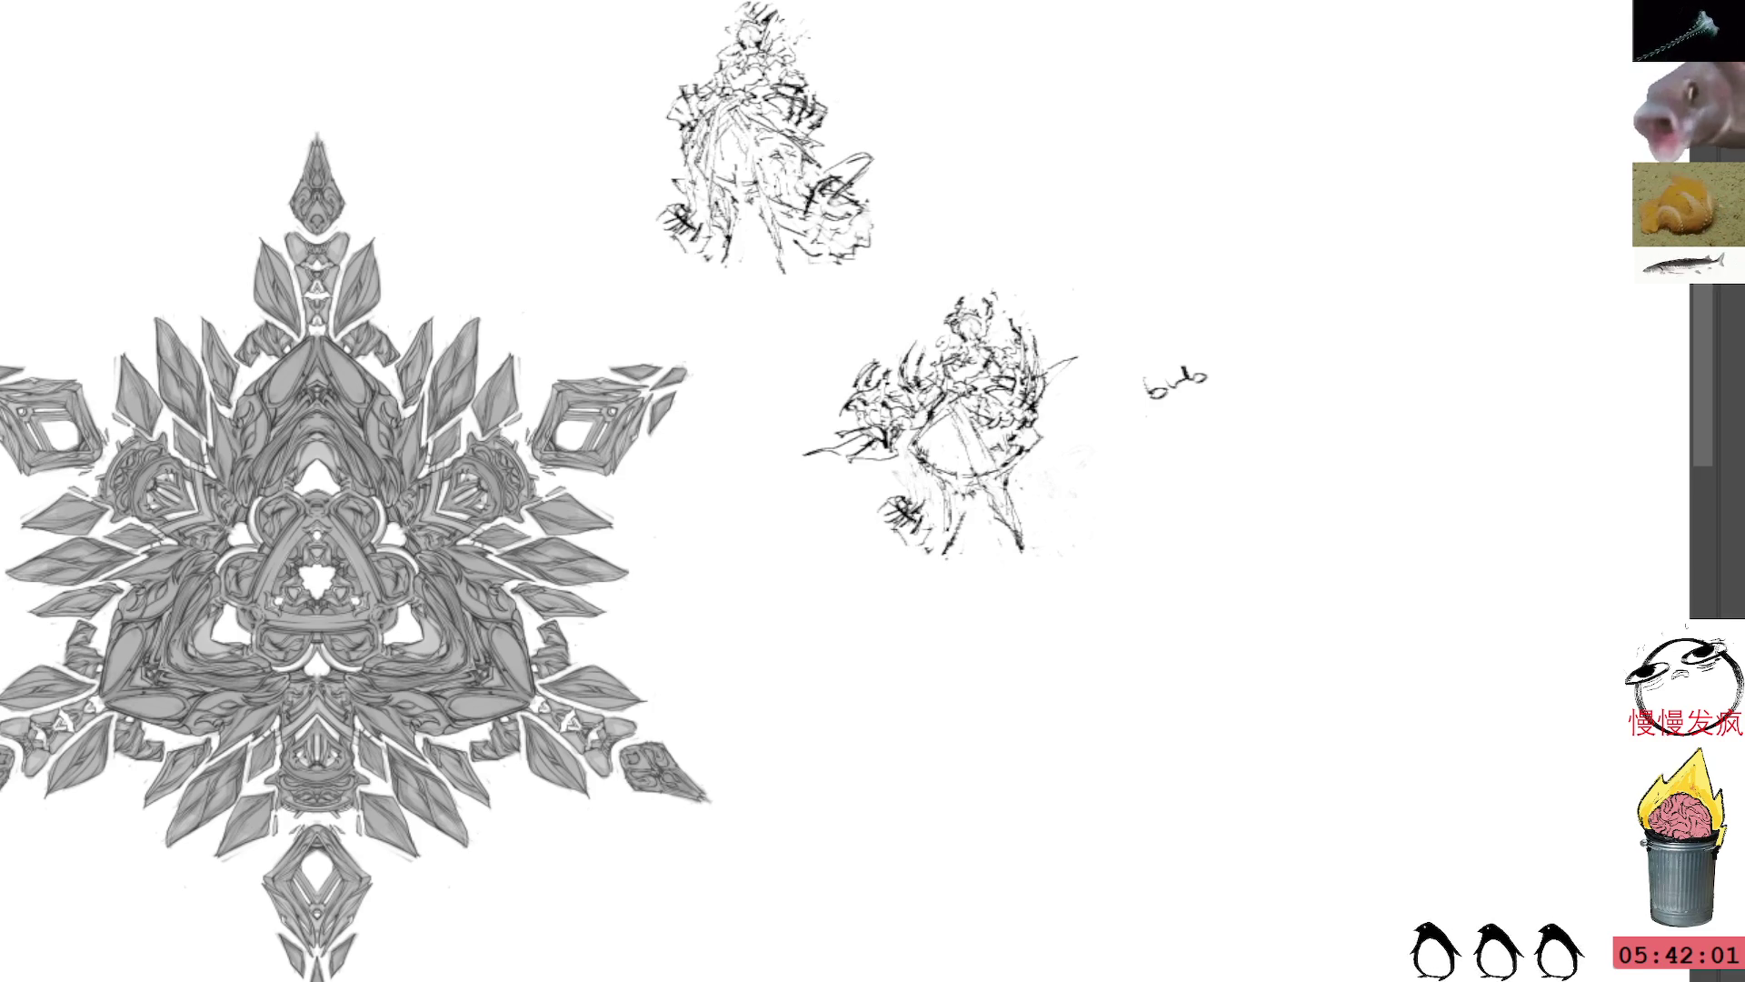
Step: Lasso and delete the stray scribble, then clear the selection
left_click_drag(1209, 317, 1214, 314)
key("Delete")
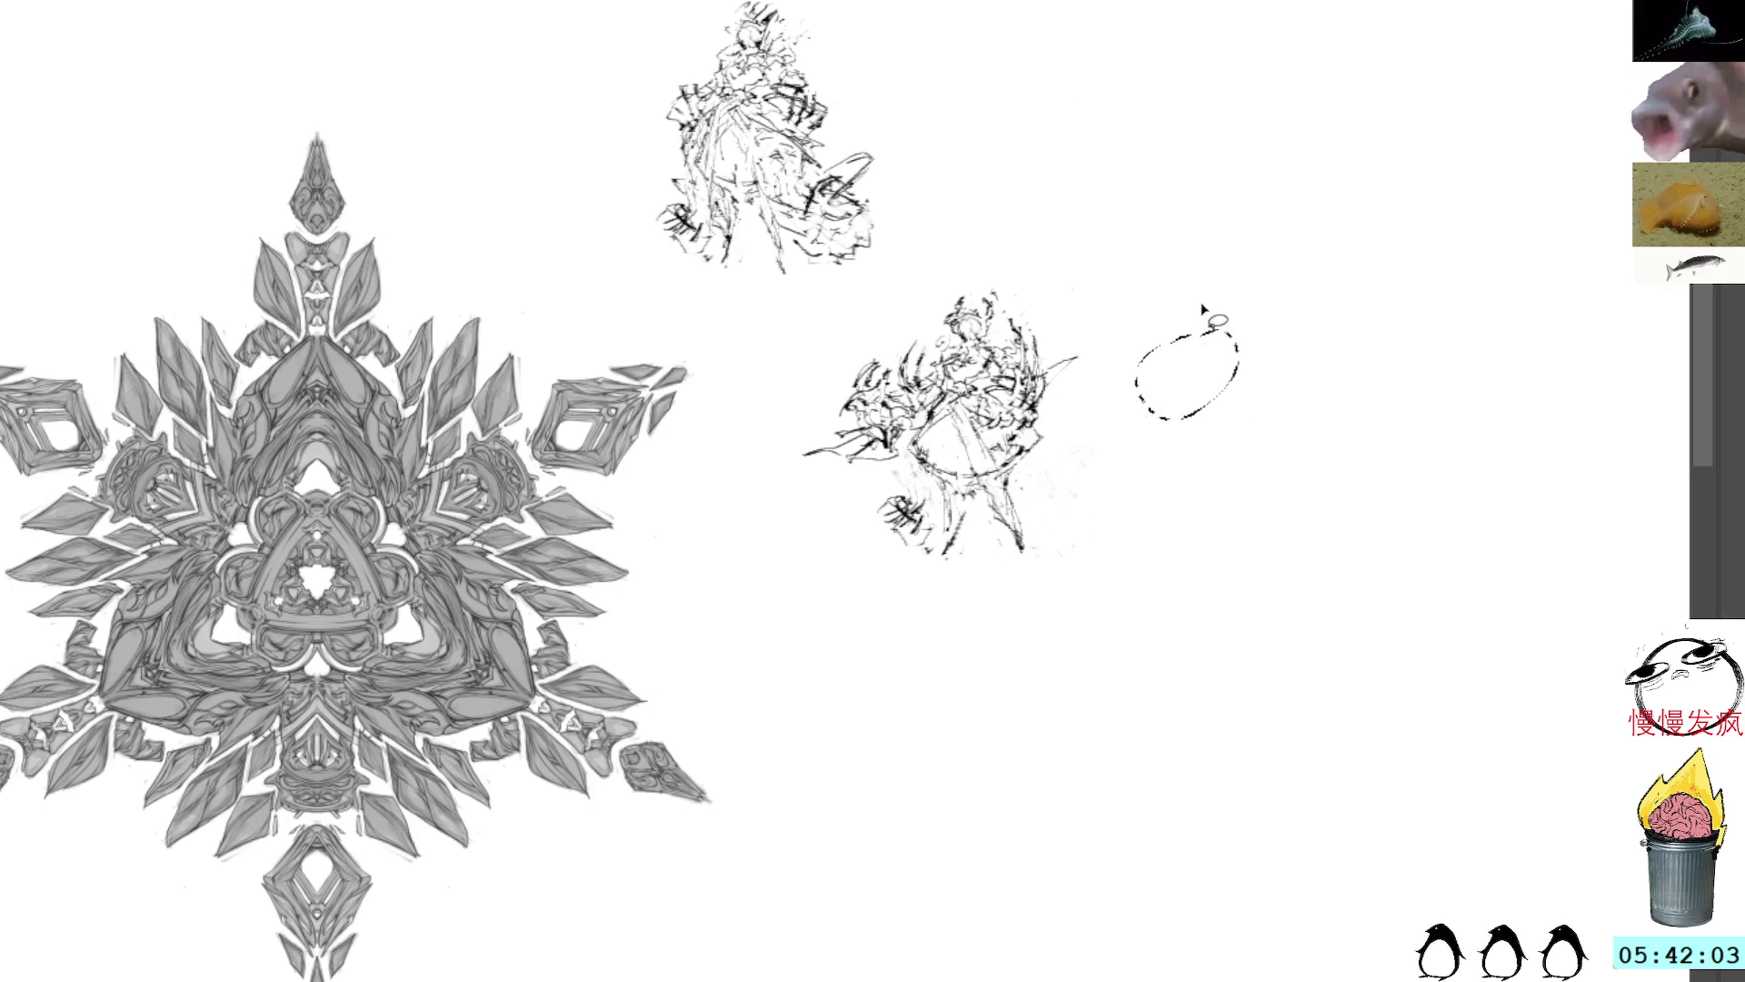
key("ctrl+shift+a")
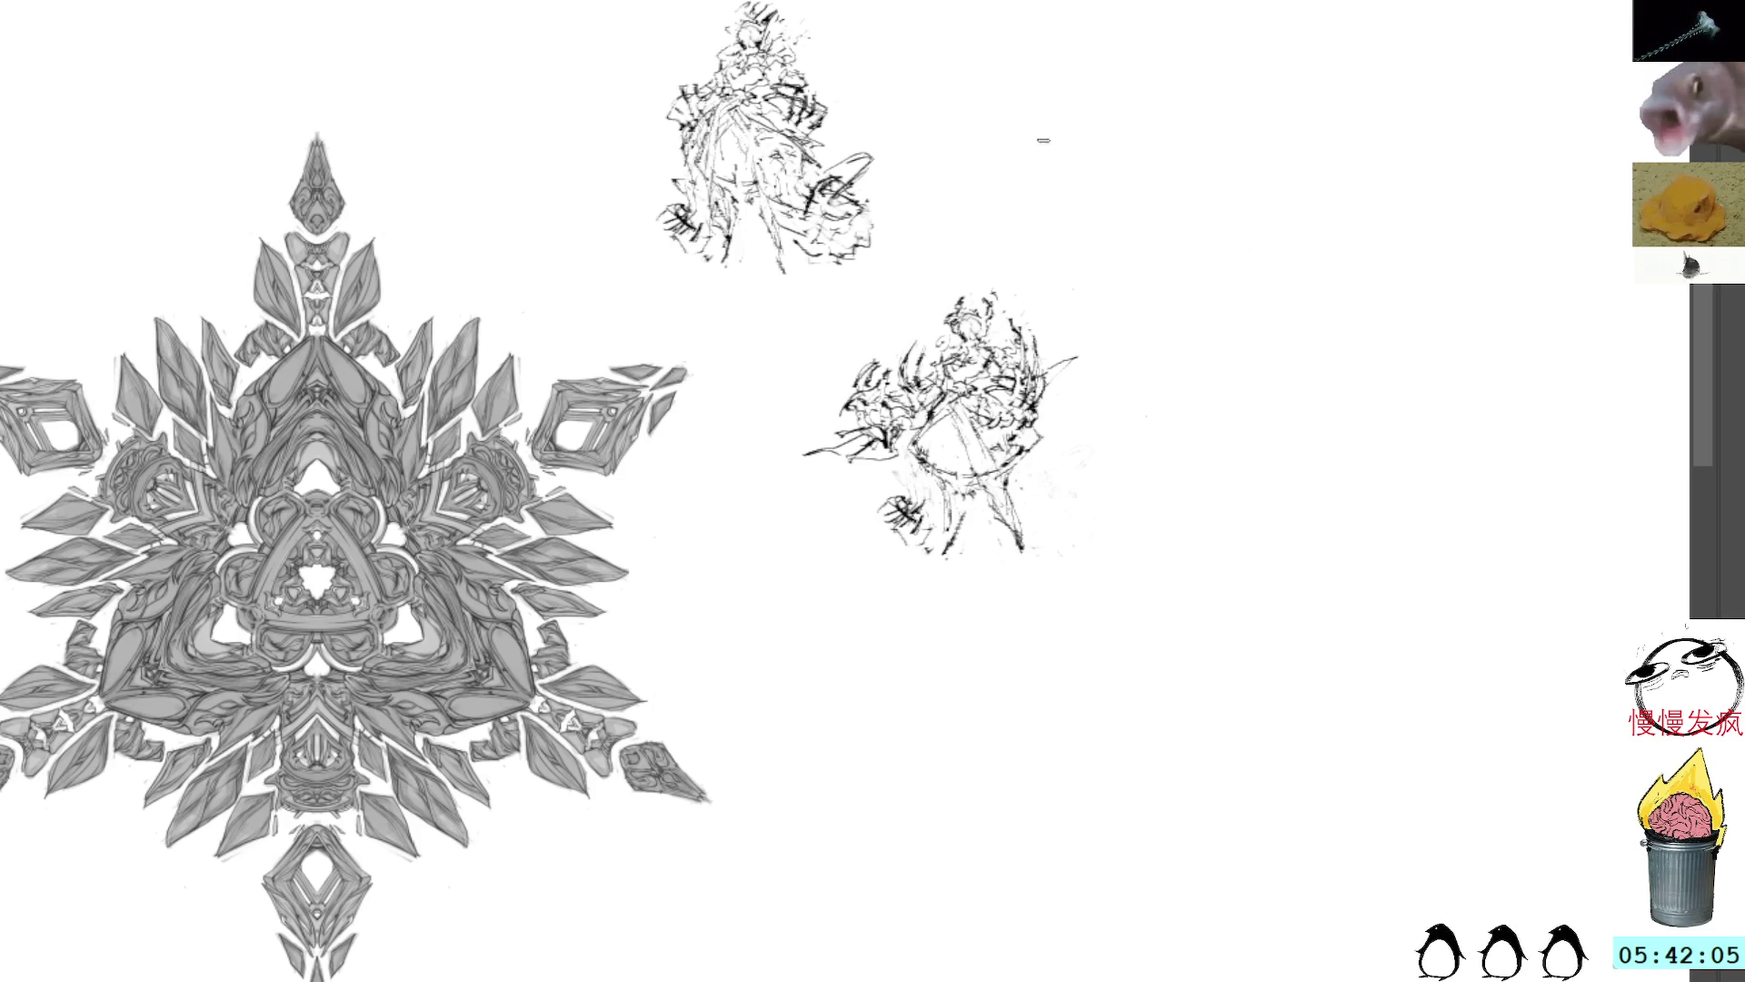
Step: Shift the small stroke fragment at the lower figure's lower-left slightly to the left
scroll(1045, 336, "up", 2)
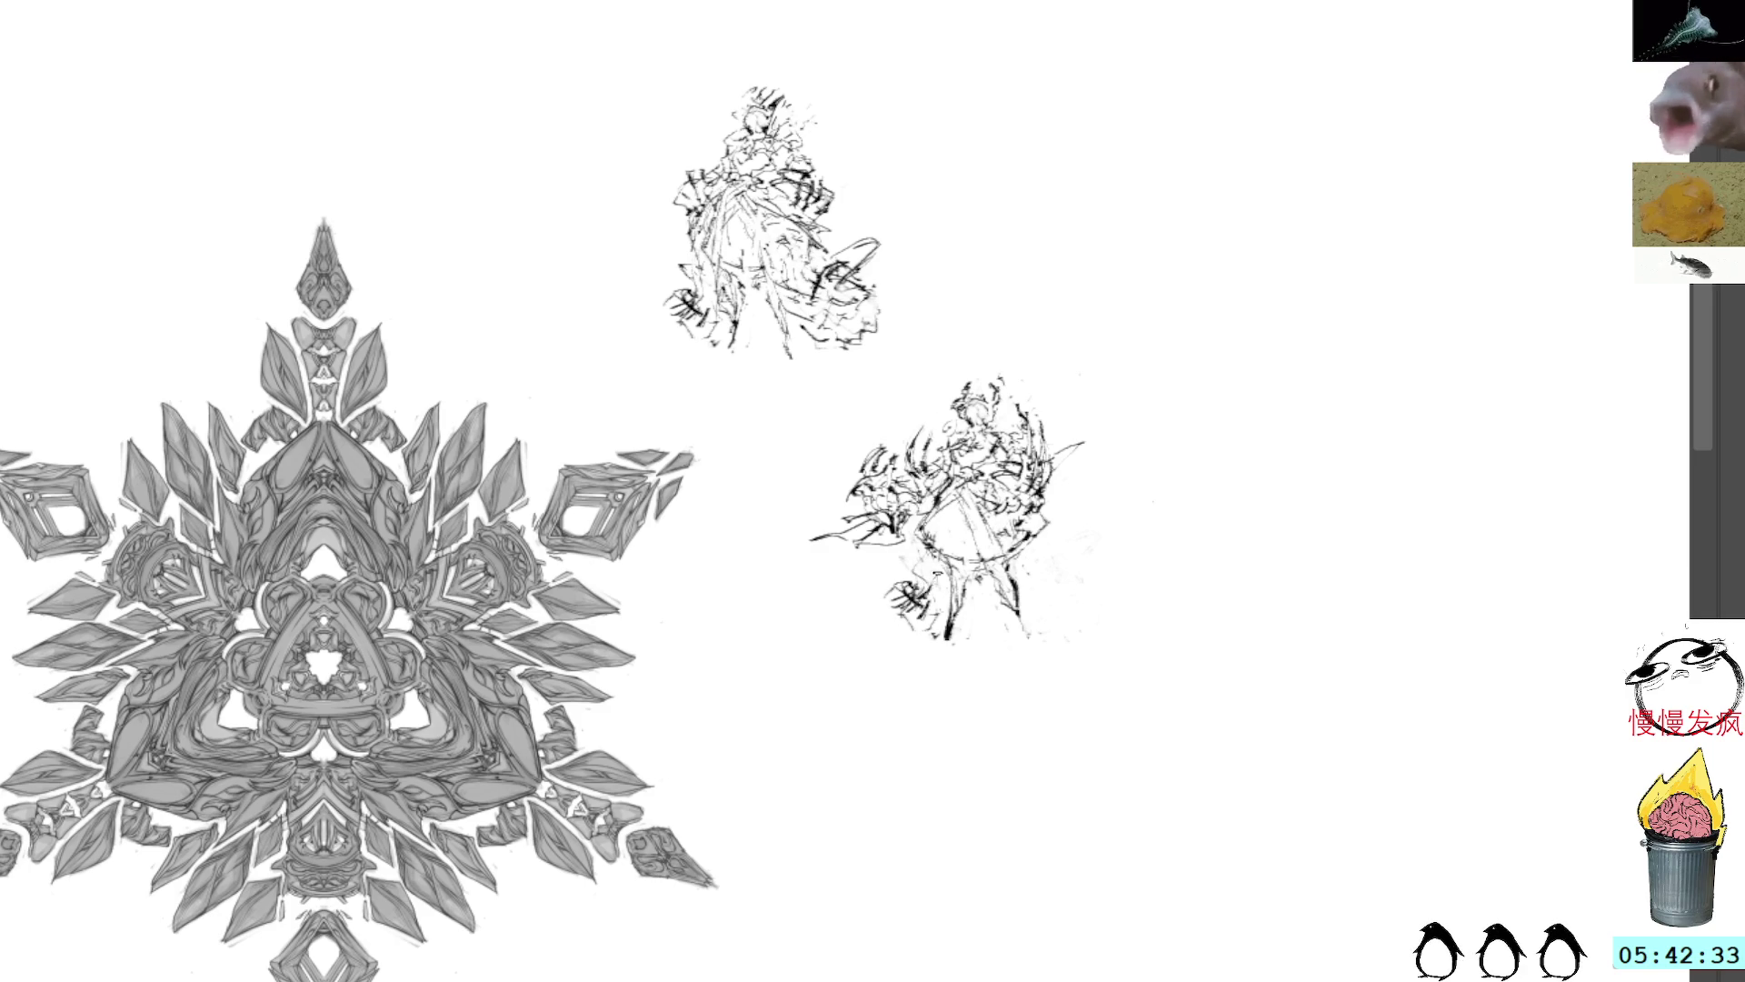
mouse_move(947, 608)
left_mouse_down()
mouse_move(939, 663)
mouse_move(946, 591)
left_mouse_up()
key("ctrl+t")
left_click_drag(942, 712, 964, 672)
mouse_move(900, 600)
left_mouse_down()
mouse_move(1087, 513)
mouse_move(895, 554)
mouse_move(903, 598)
mouse_move(847, 583)
left_mouse_up()
key("Return")
key("ctrl+t")
key("Return")
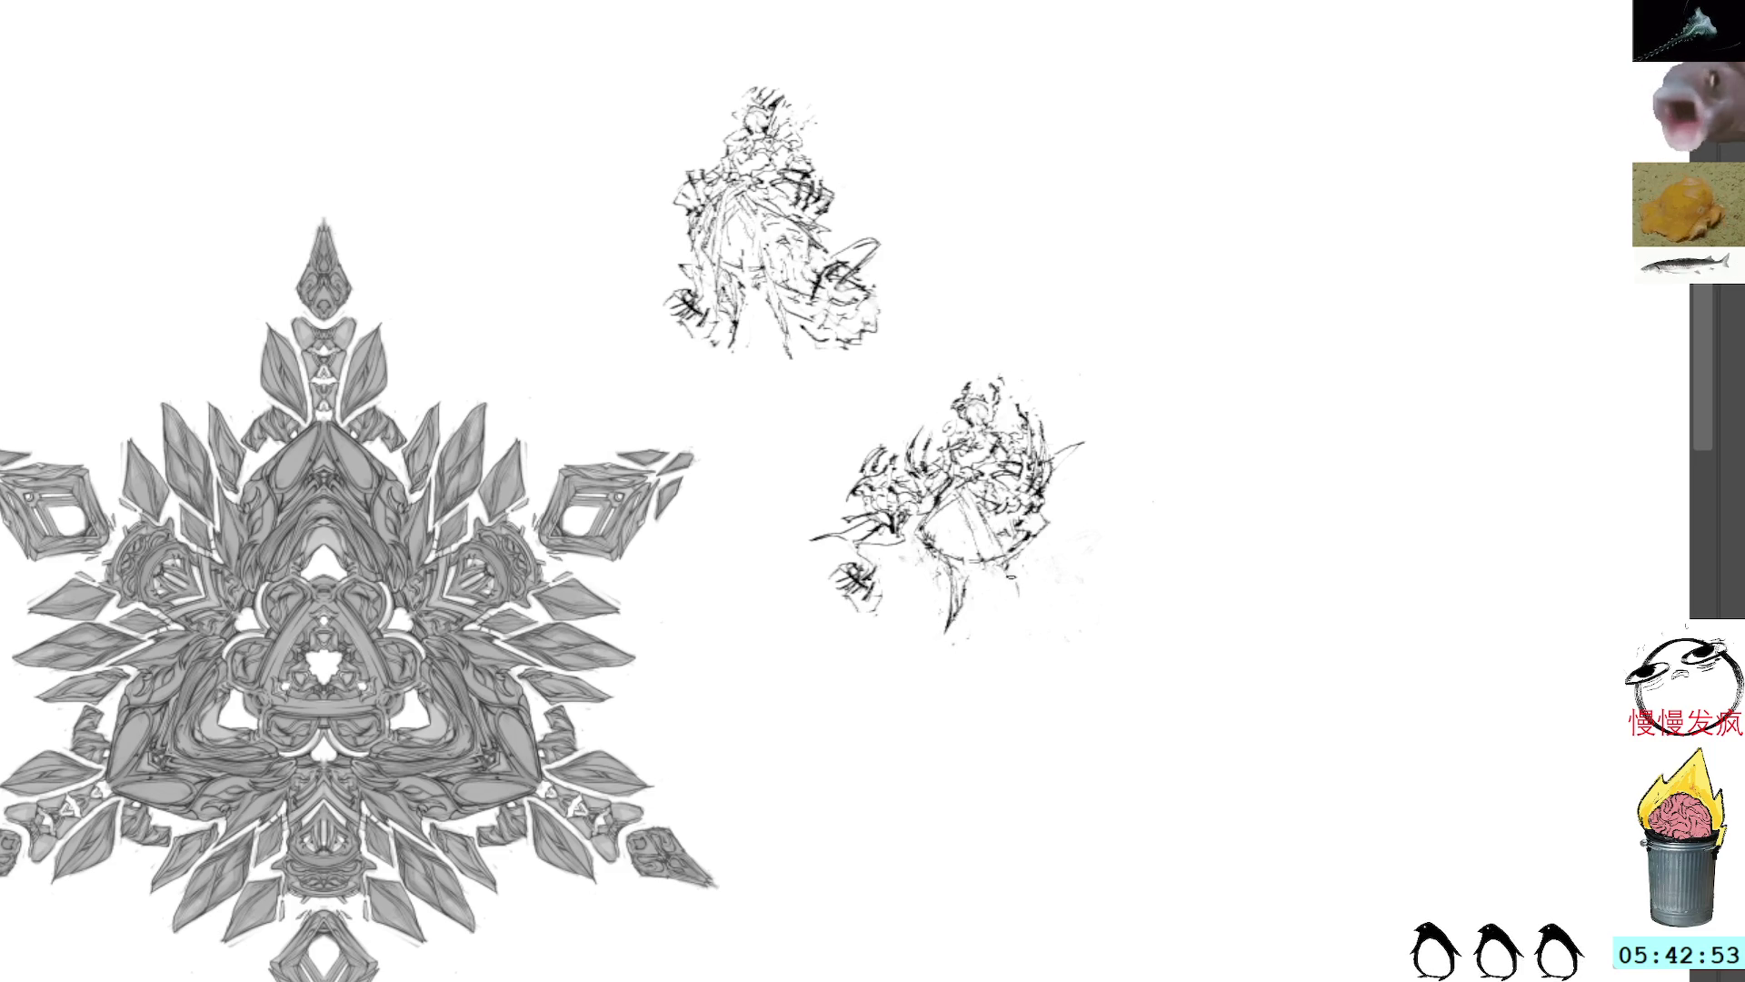
Step: Darken a line in the lower sketch and delete its small bottom-left scribble
left_click_drag(998, 564, 1034, 629)
left_click_drag(1018, 567, 1038, 631)
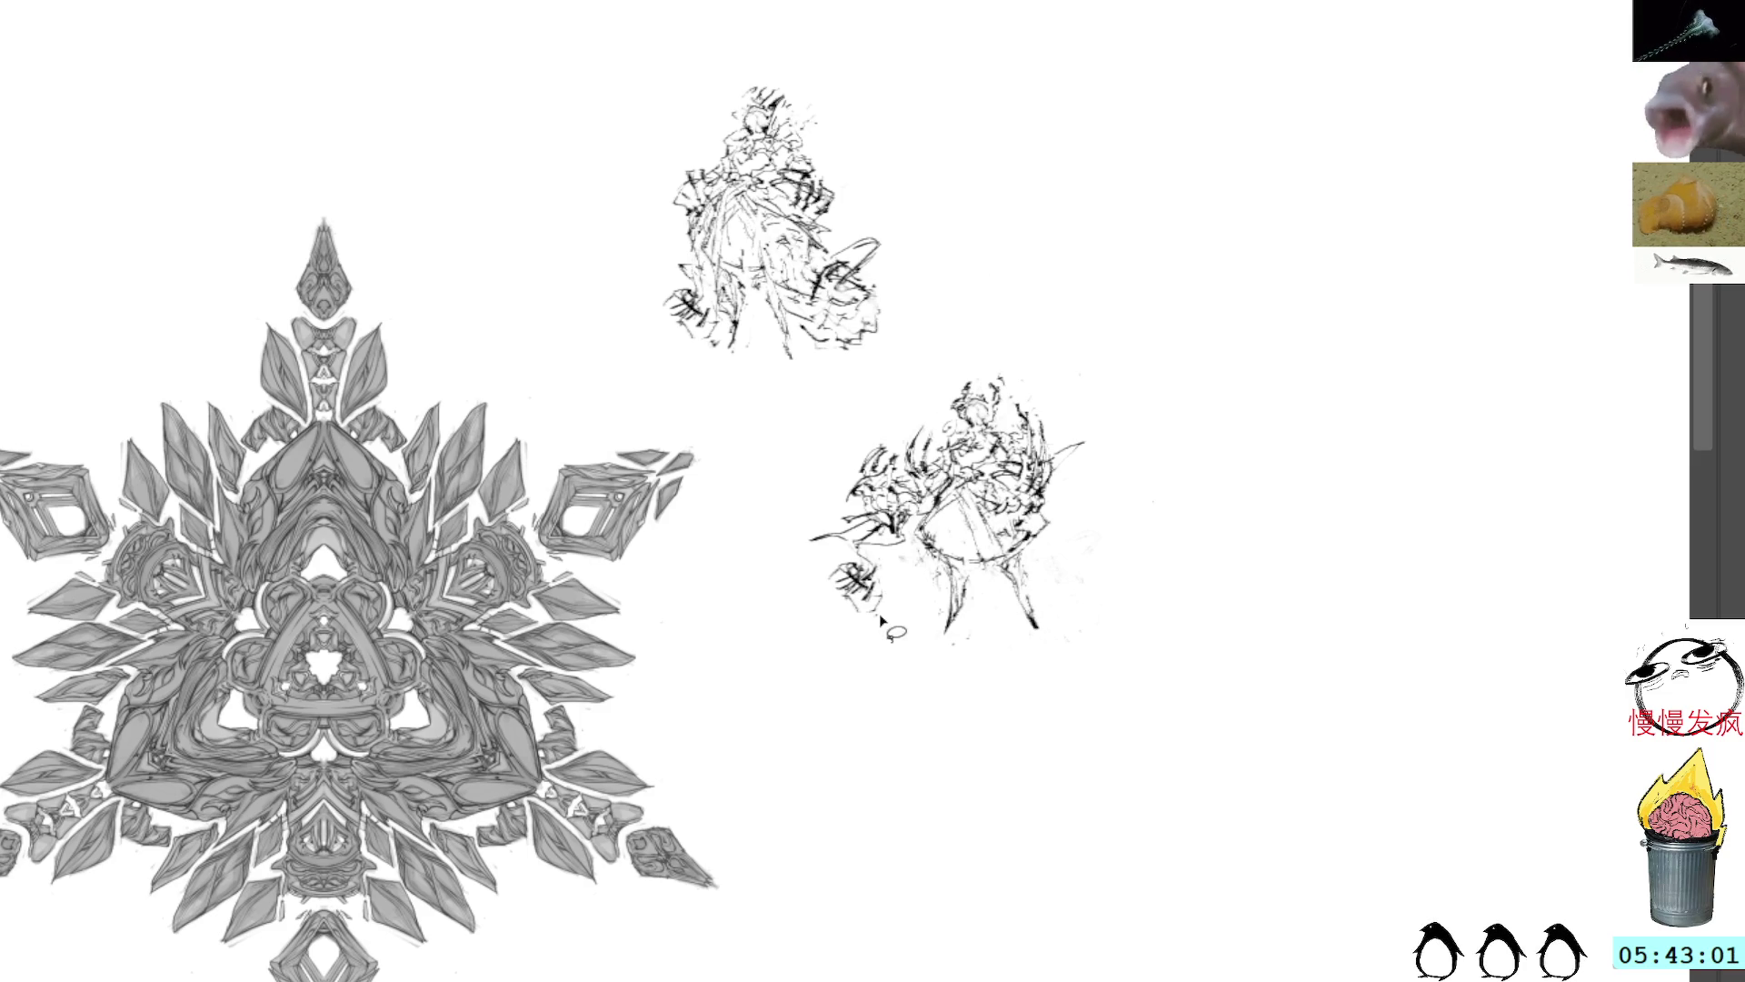
left_click_drag(883, 562, 886, 627)
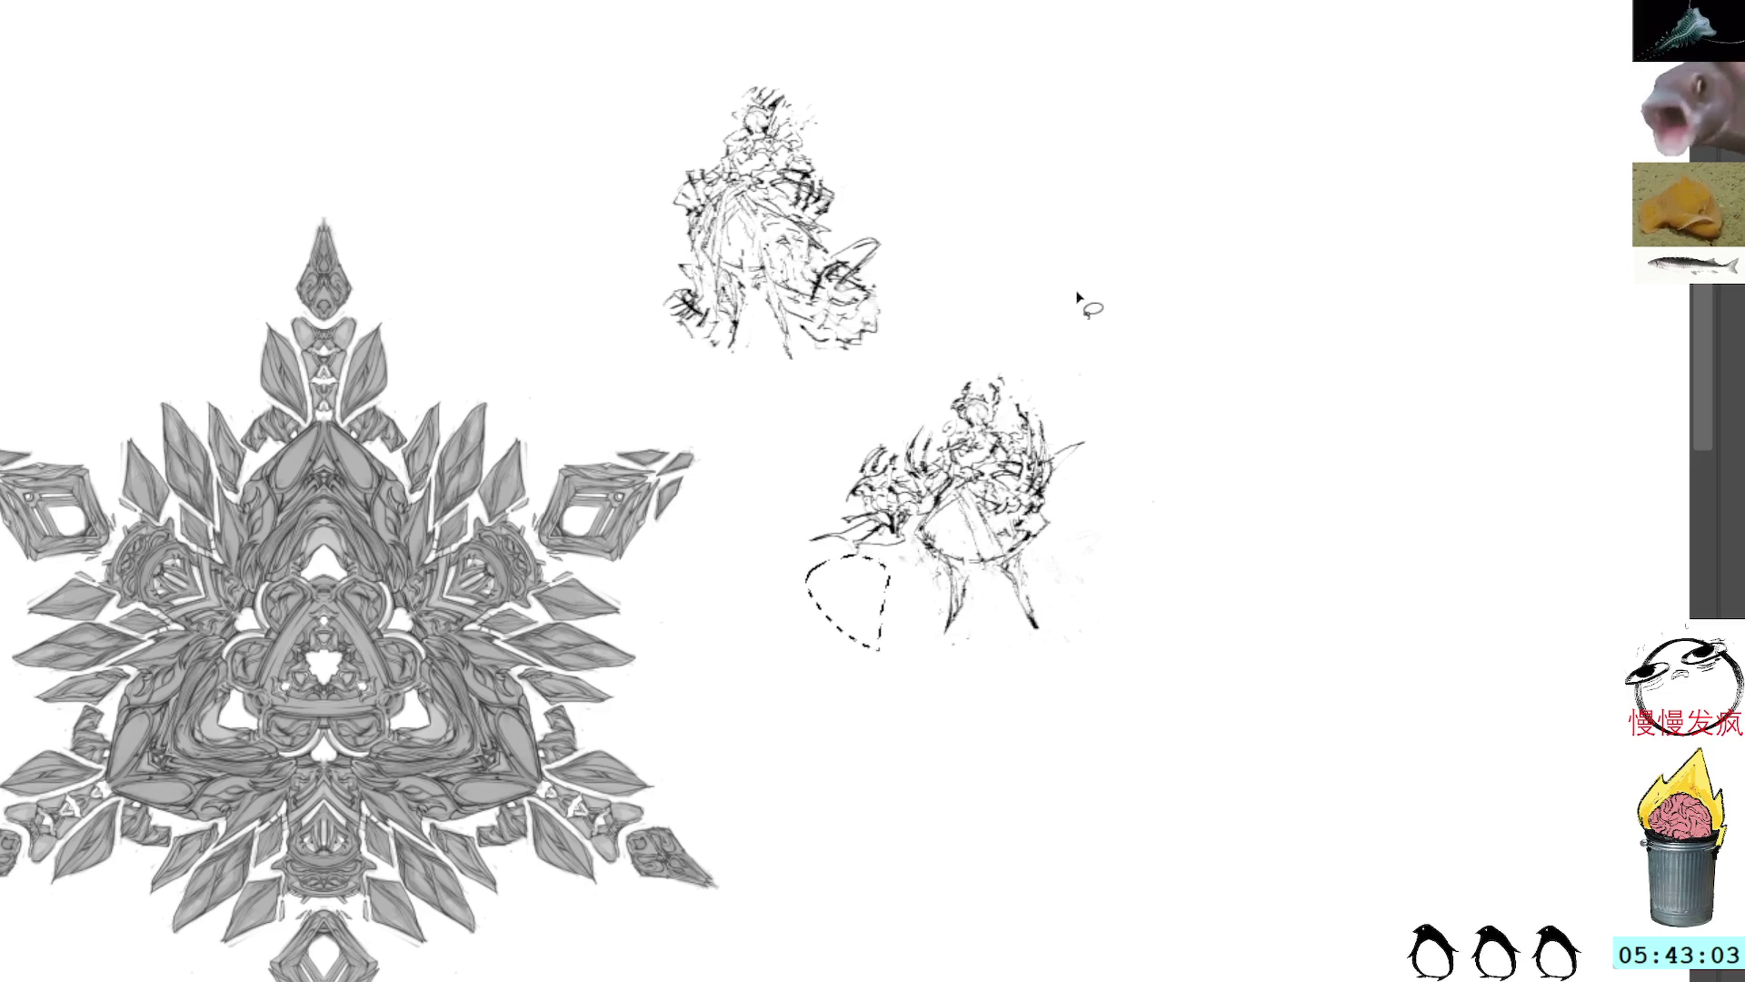
key("Delete")
key("ctrl+d")
Step: Move the whole lower sketch up to stand beside the upper figure
key("ctrl+t")
mouse_move(994, 522)
left_mouse_down()
mouse_move(1032, 275)
mouse_move(1069, 236)
left_mouse_up()
key("Return")
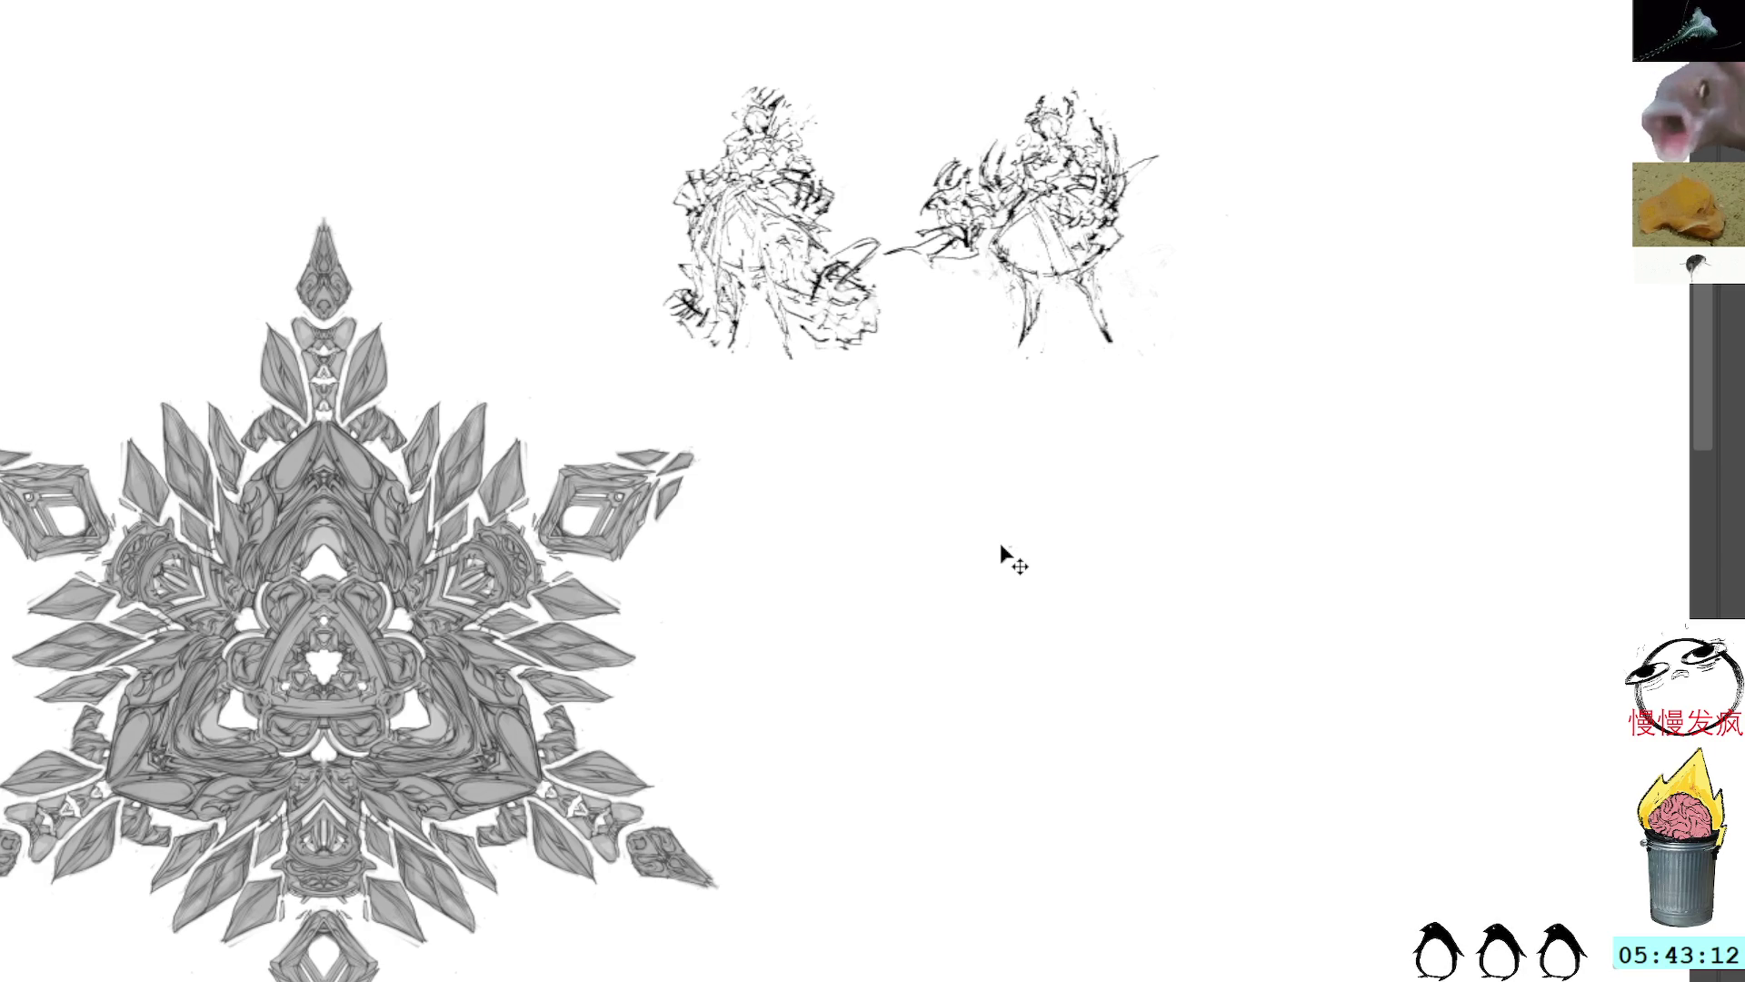
Step: Paste a copy of the left figure and place it below the two originals
key("ctrl+v")
mouse_move(880, 482)
left_mouse_down()
mouse_move(1068, 632)
mouse_move(1049, 631)
left_mouse_up()
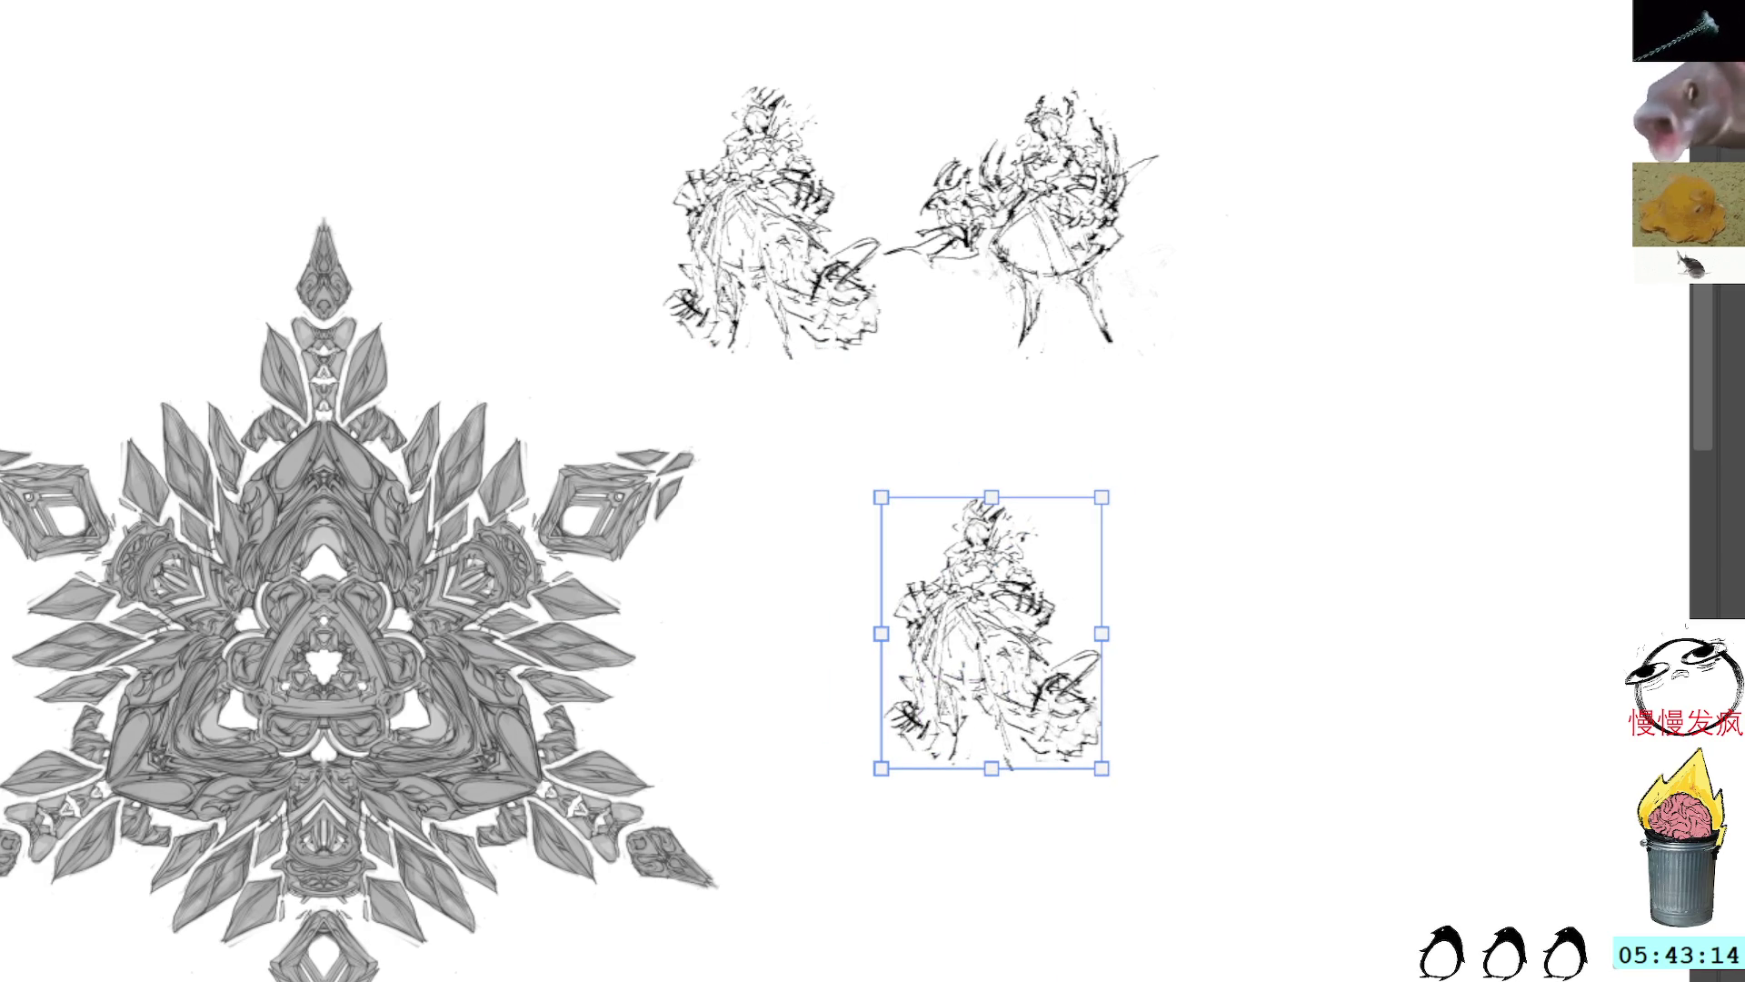
key("Return")
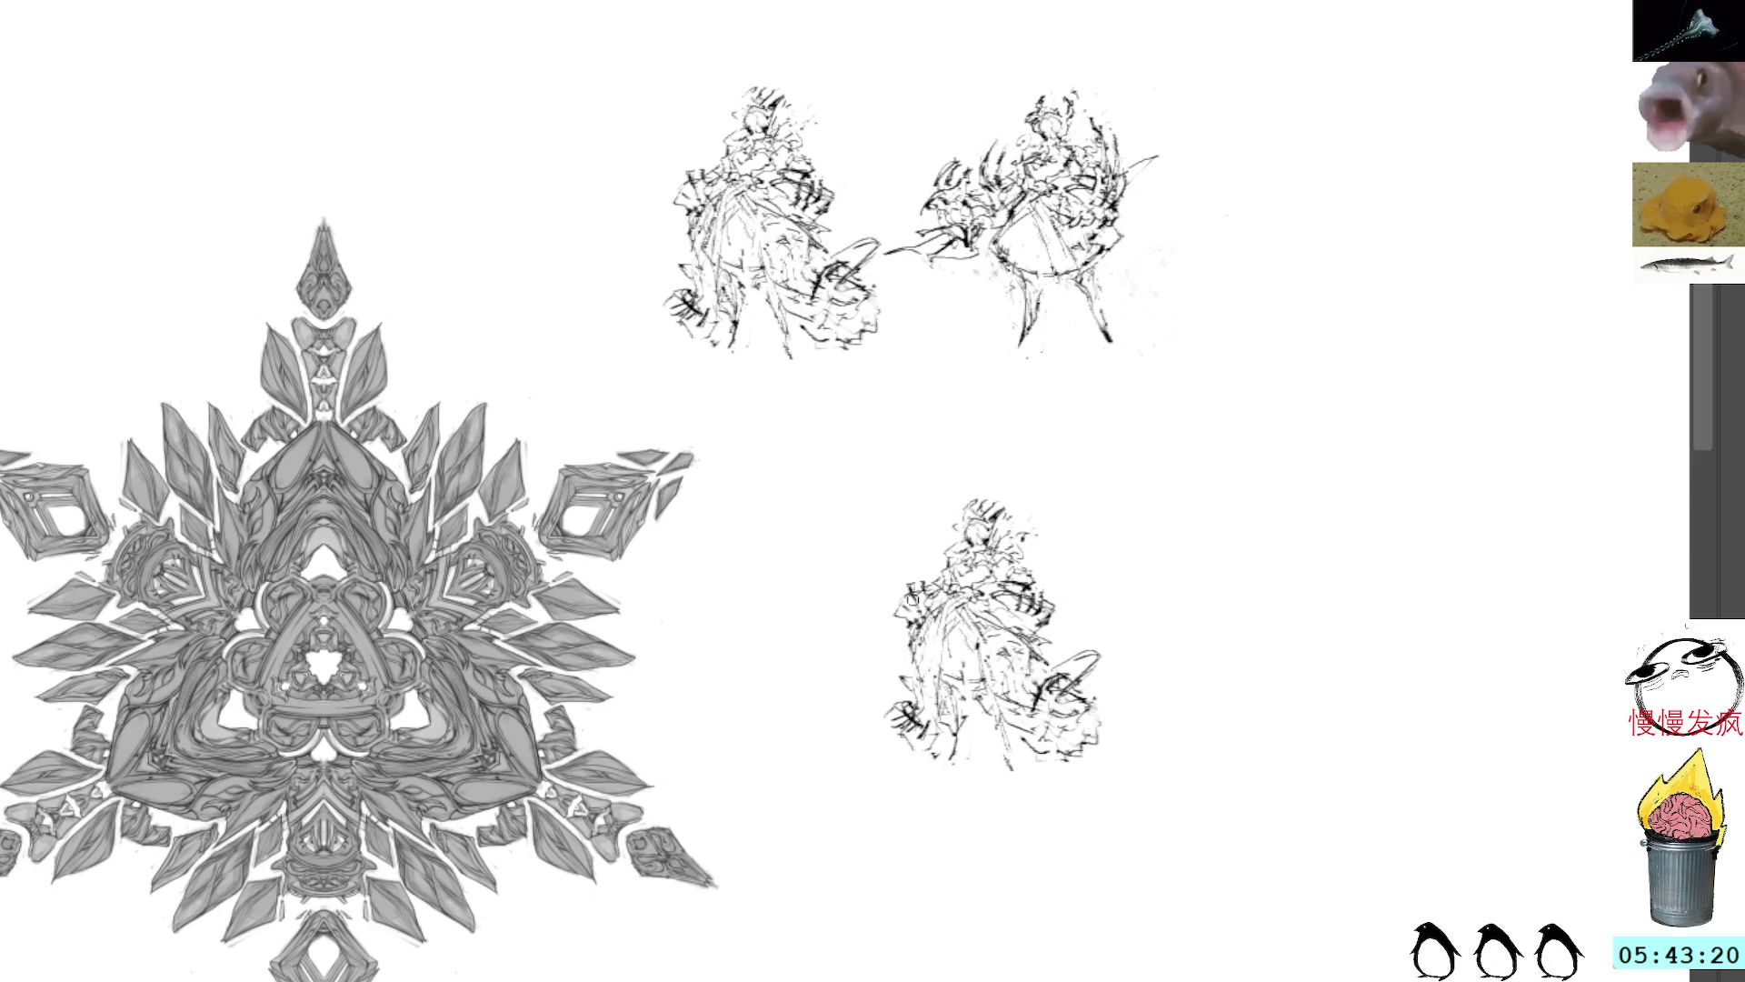
Step: Draw a thin curved line down the copy's left side, undoing the rejected attempts
left_click_drag(931, 568, 881, 636)
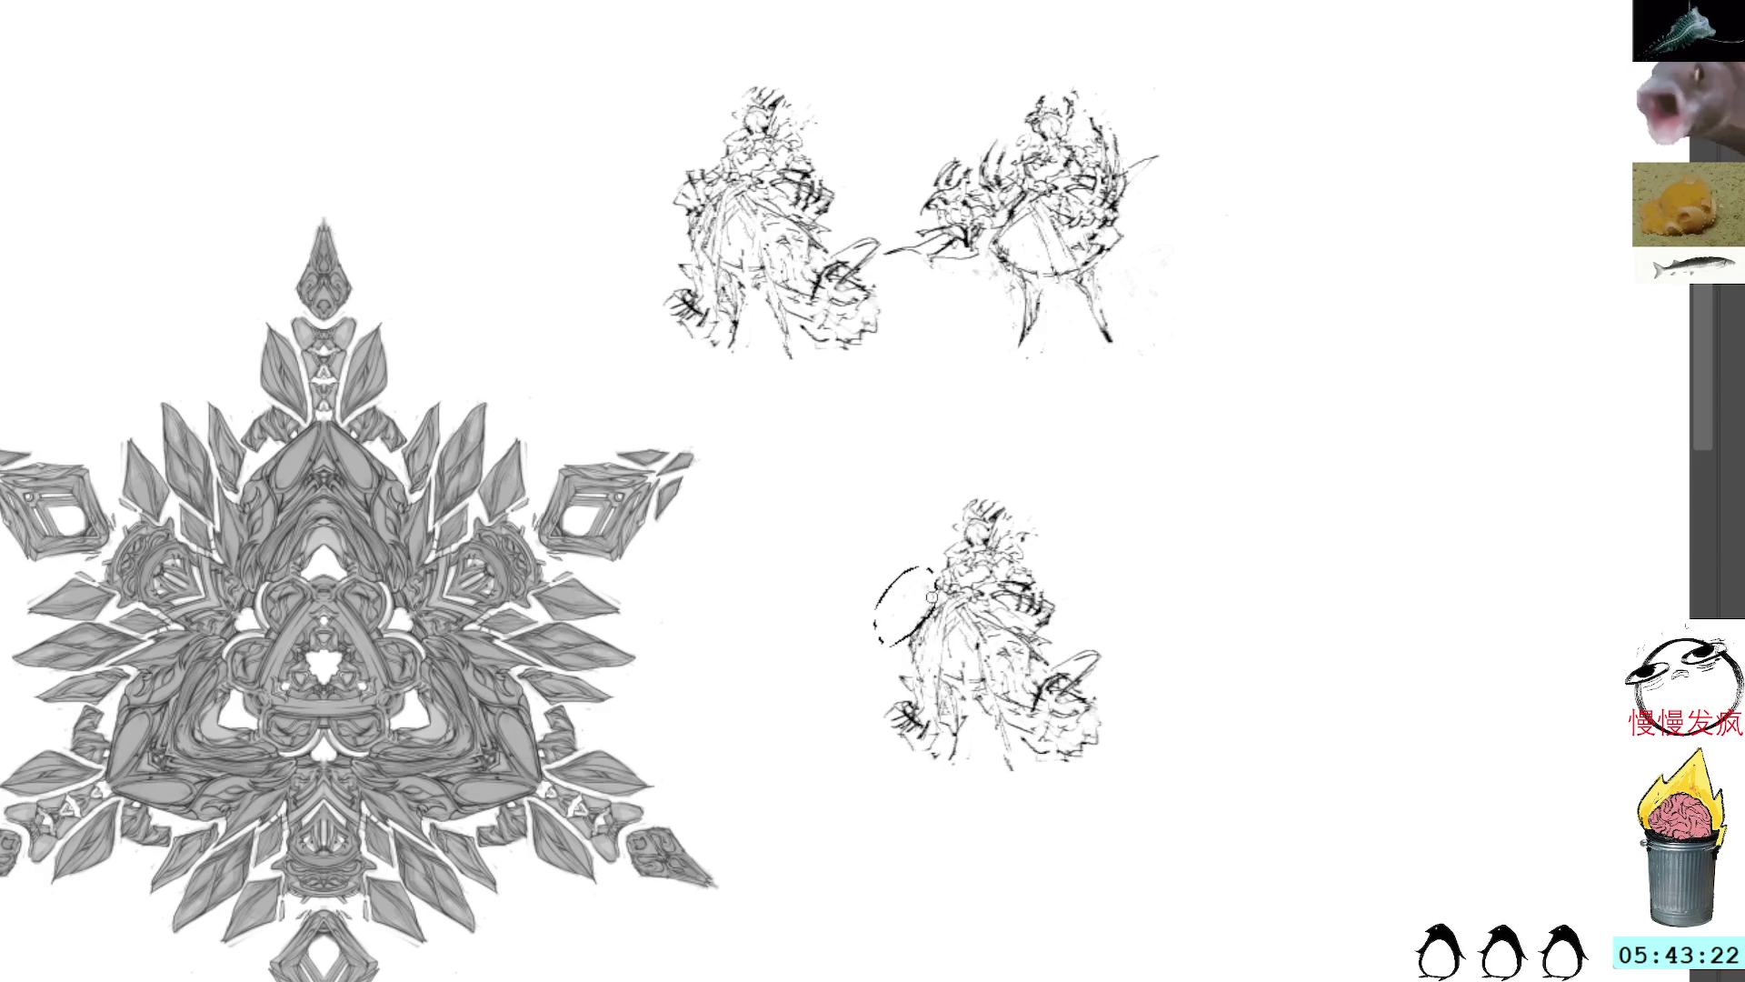
key("ctrl+z")
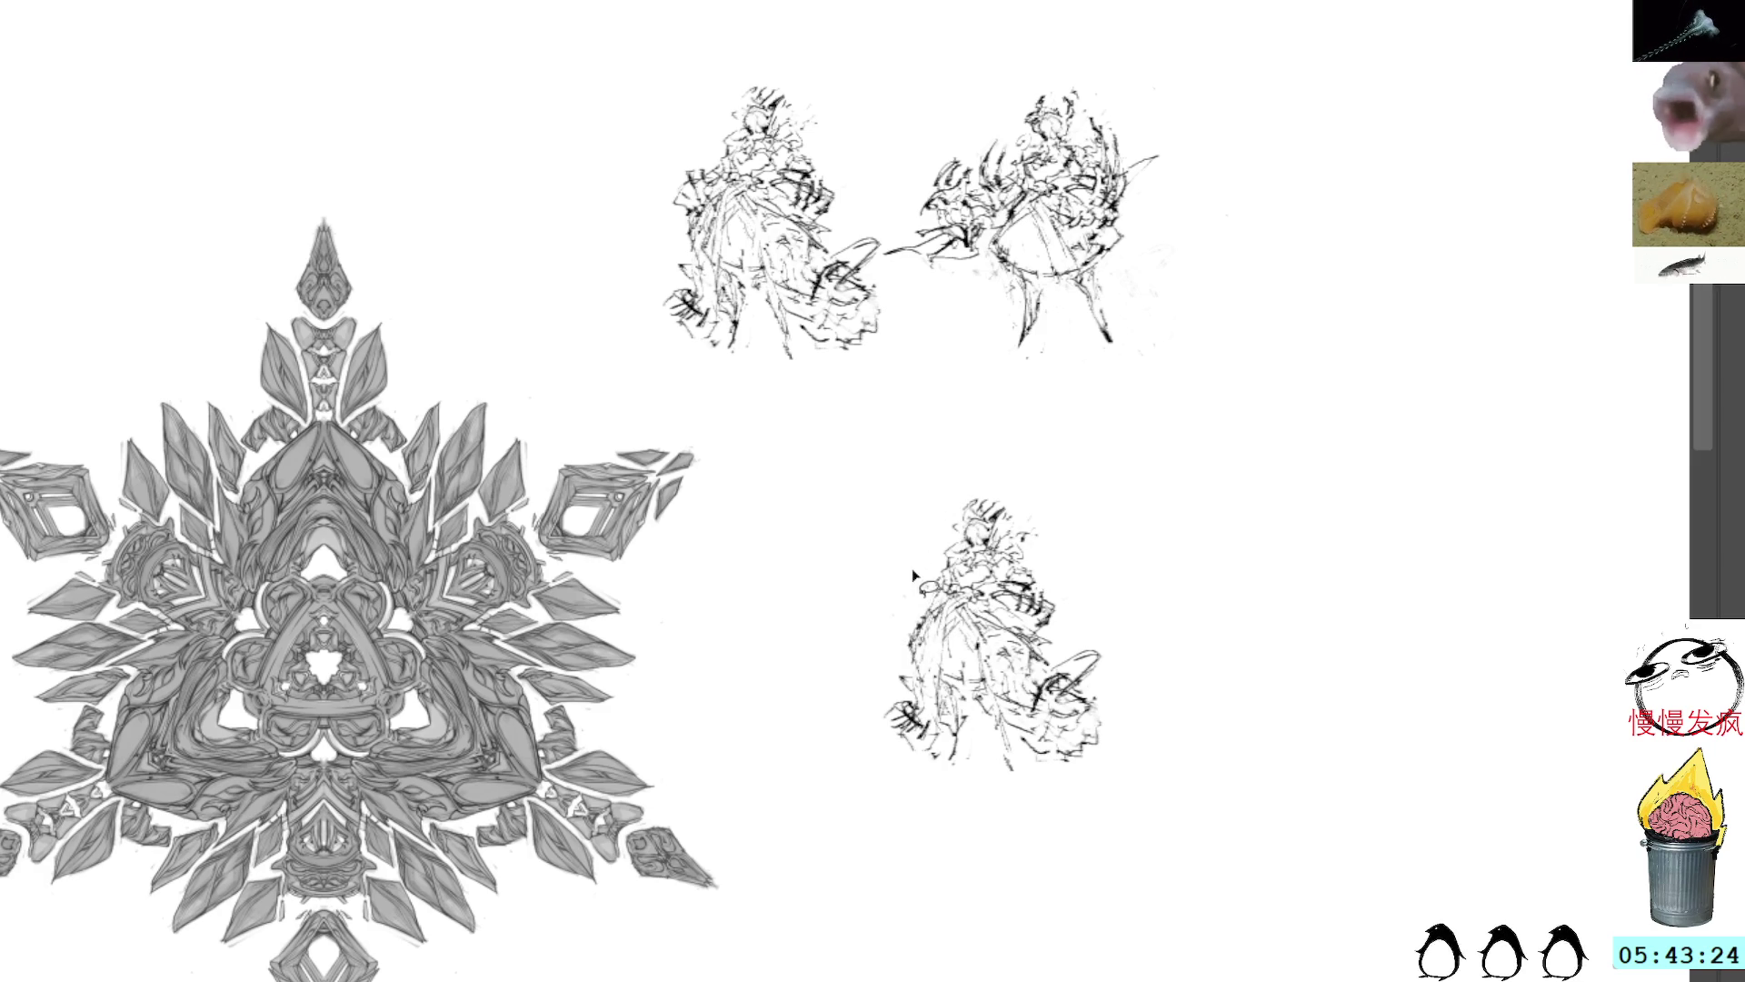
mouse_move(914, 605)
left_mouse_down()
mouse_move(920, 677)
mouse_move(906, 655)
left_mouse_up()
key("ctrl+z")
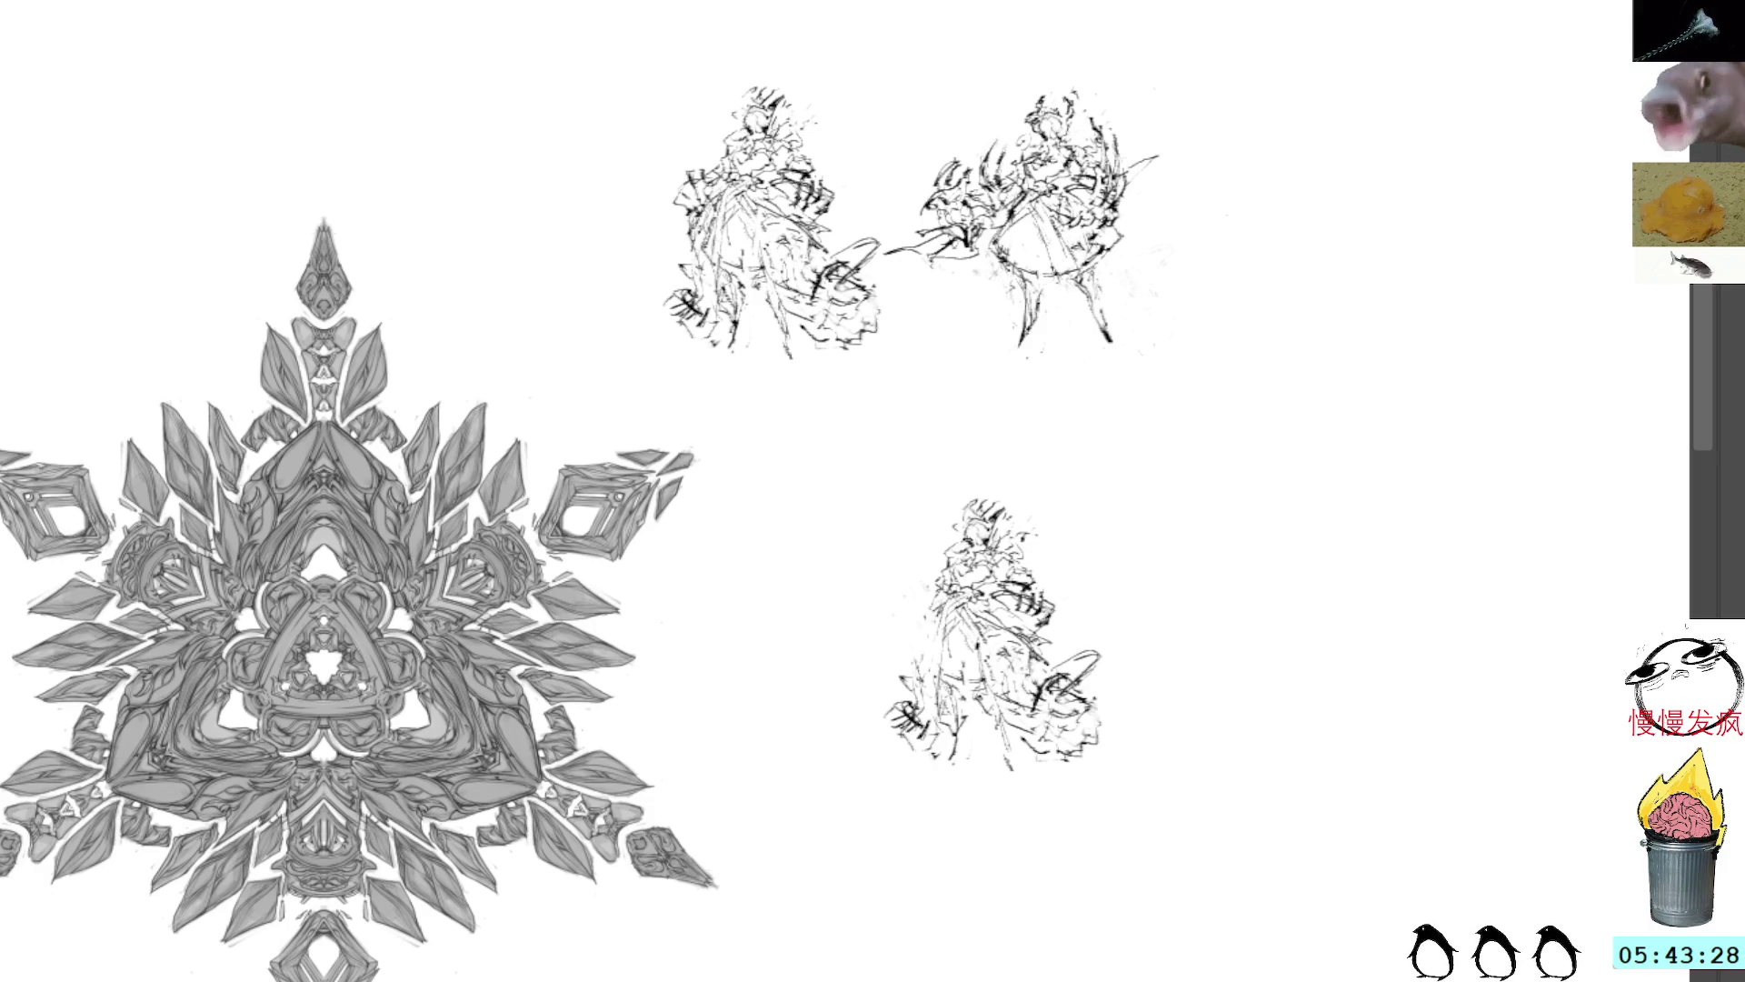
key("ctrl+z")
mouse_move(914, 606)
left_mouse_down()
mouse_move(913, 698)
mouse_move(874, 727)
mouse_move(929, 760)
mouse_move(920, 729)
left_mouse_up()
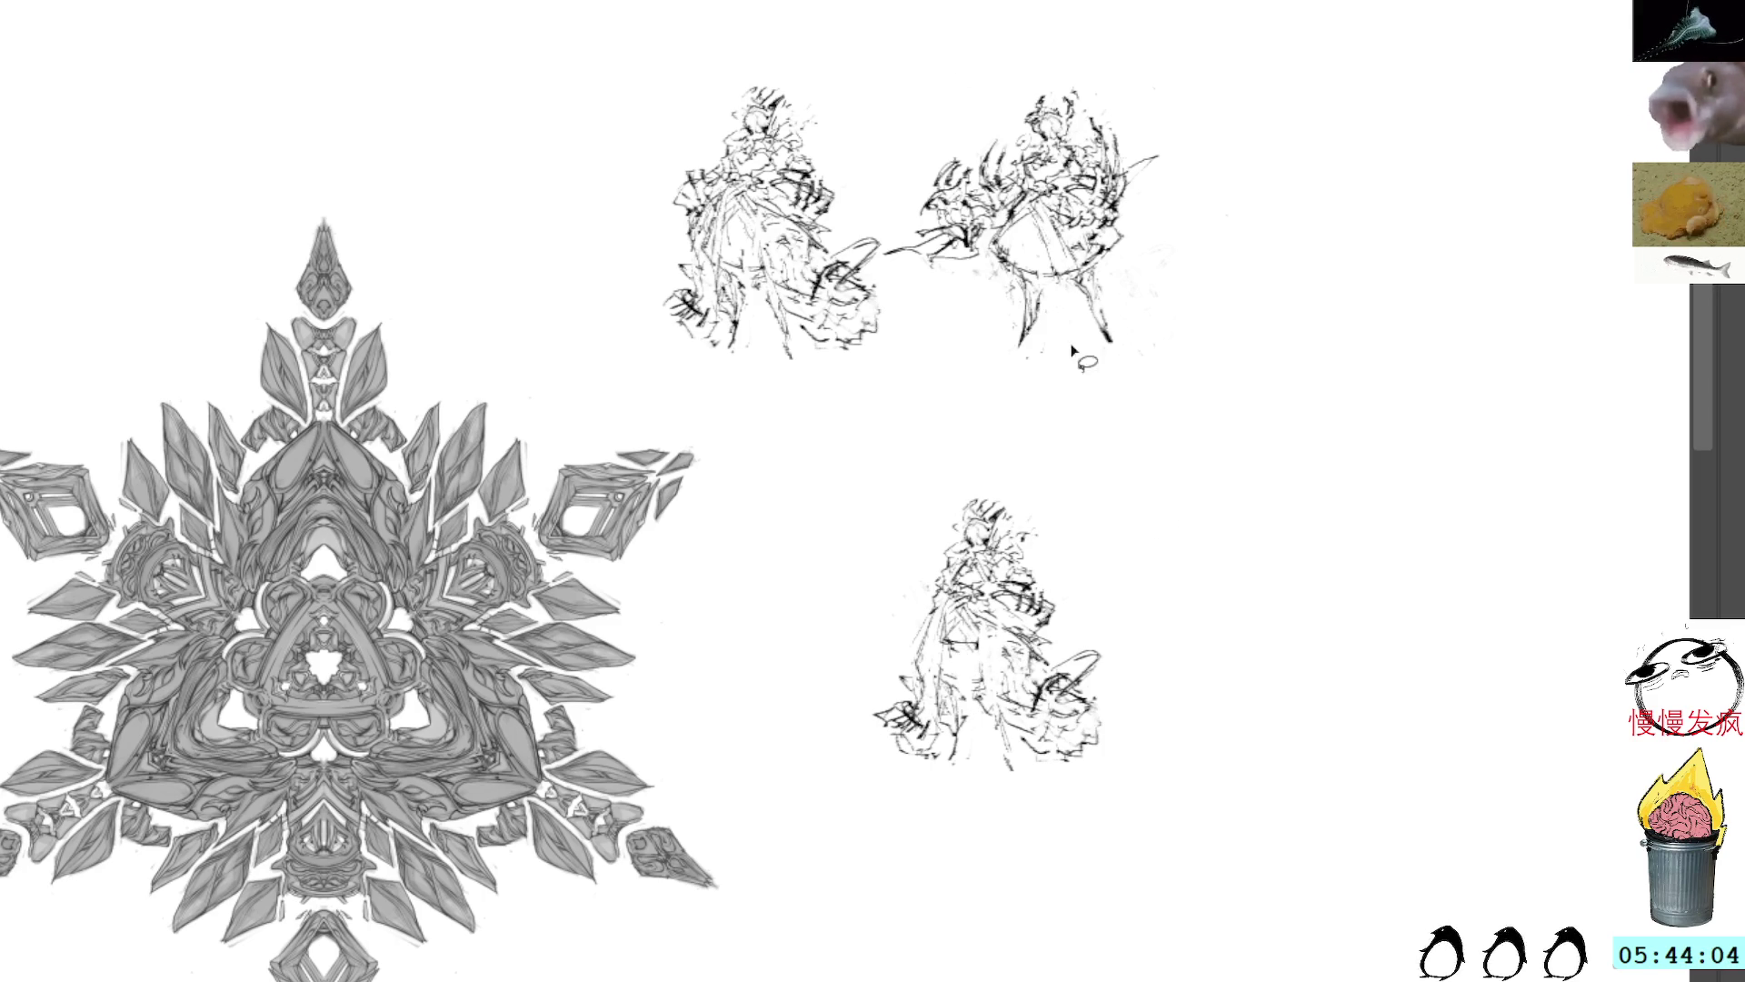
Step: Erase the lower-right detail of the copied figure
mouse_move(1096, 654)
left_mouse_down()
mouse_move(1077, 659)
mouse_move(1081, 682)
mouse_move(1130, 671)
left_mouse_up()
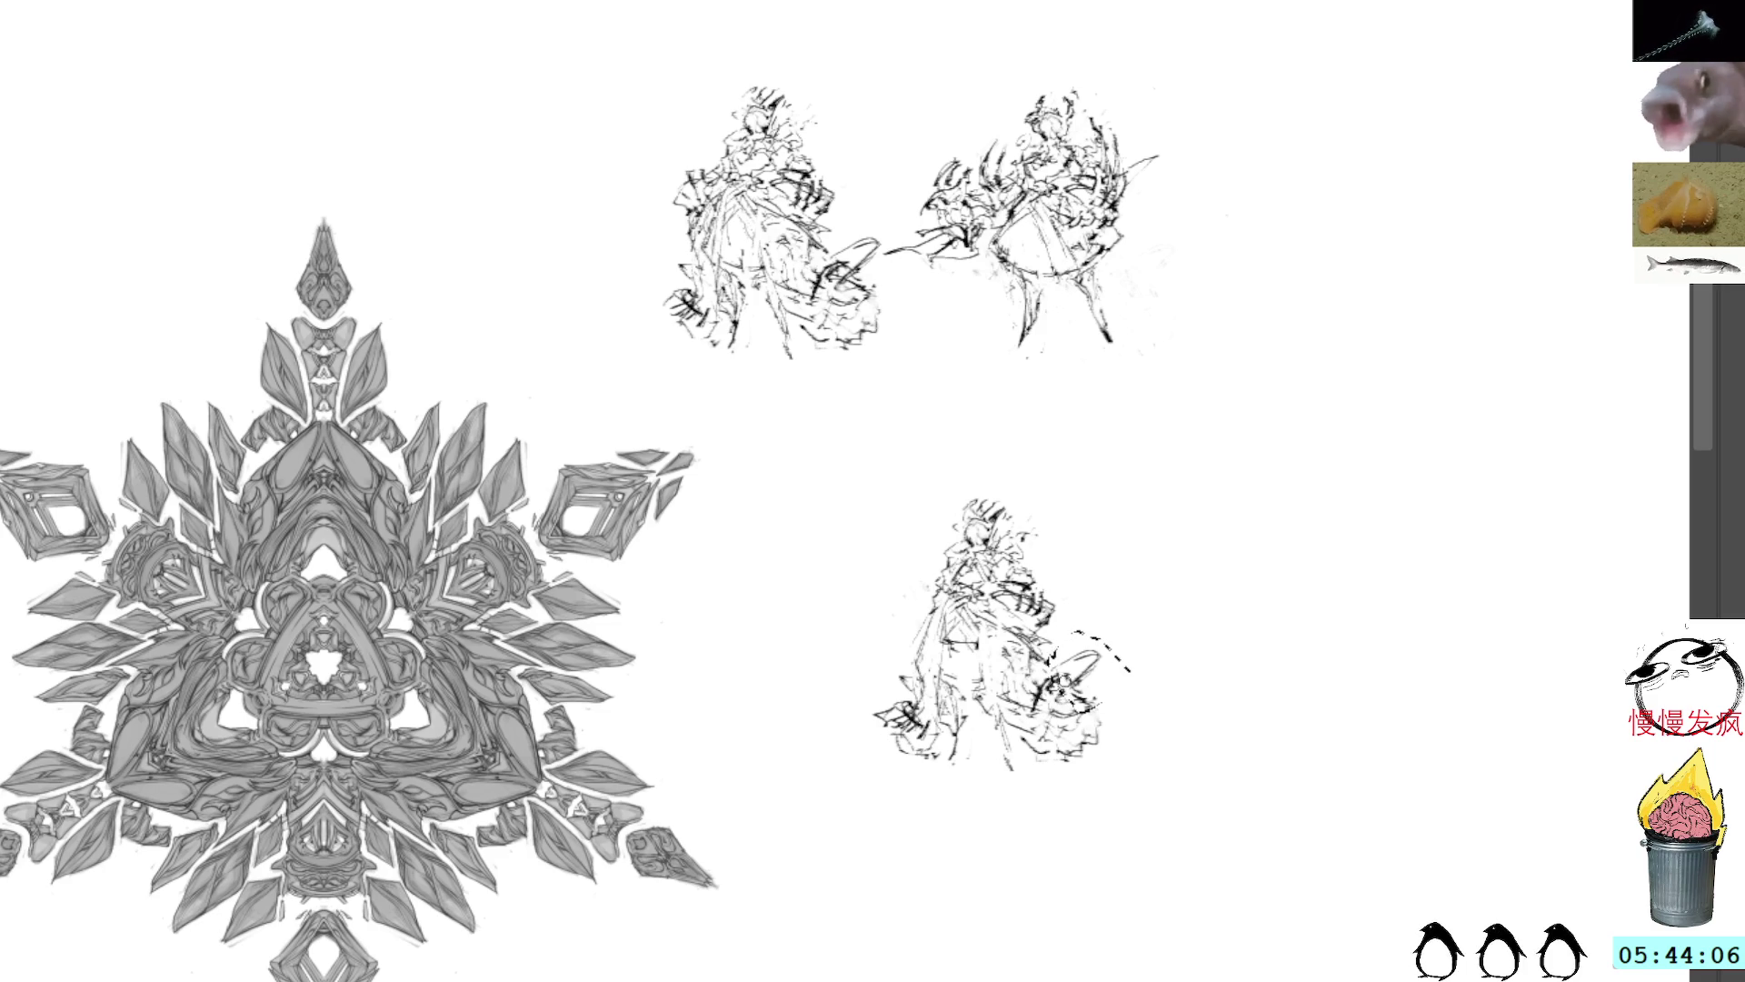
mouse_move(1096, 773)
left_mouse_down()
mouse_move(1071, 657)
mouse_move(1090, 792)
left_mouse_up()
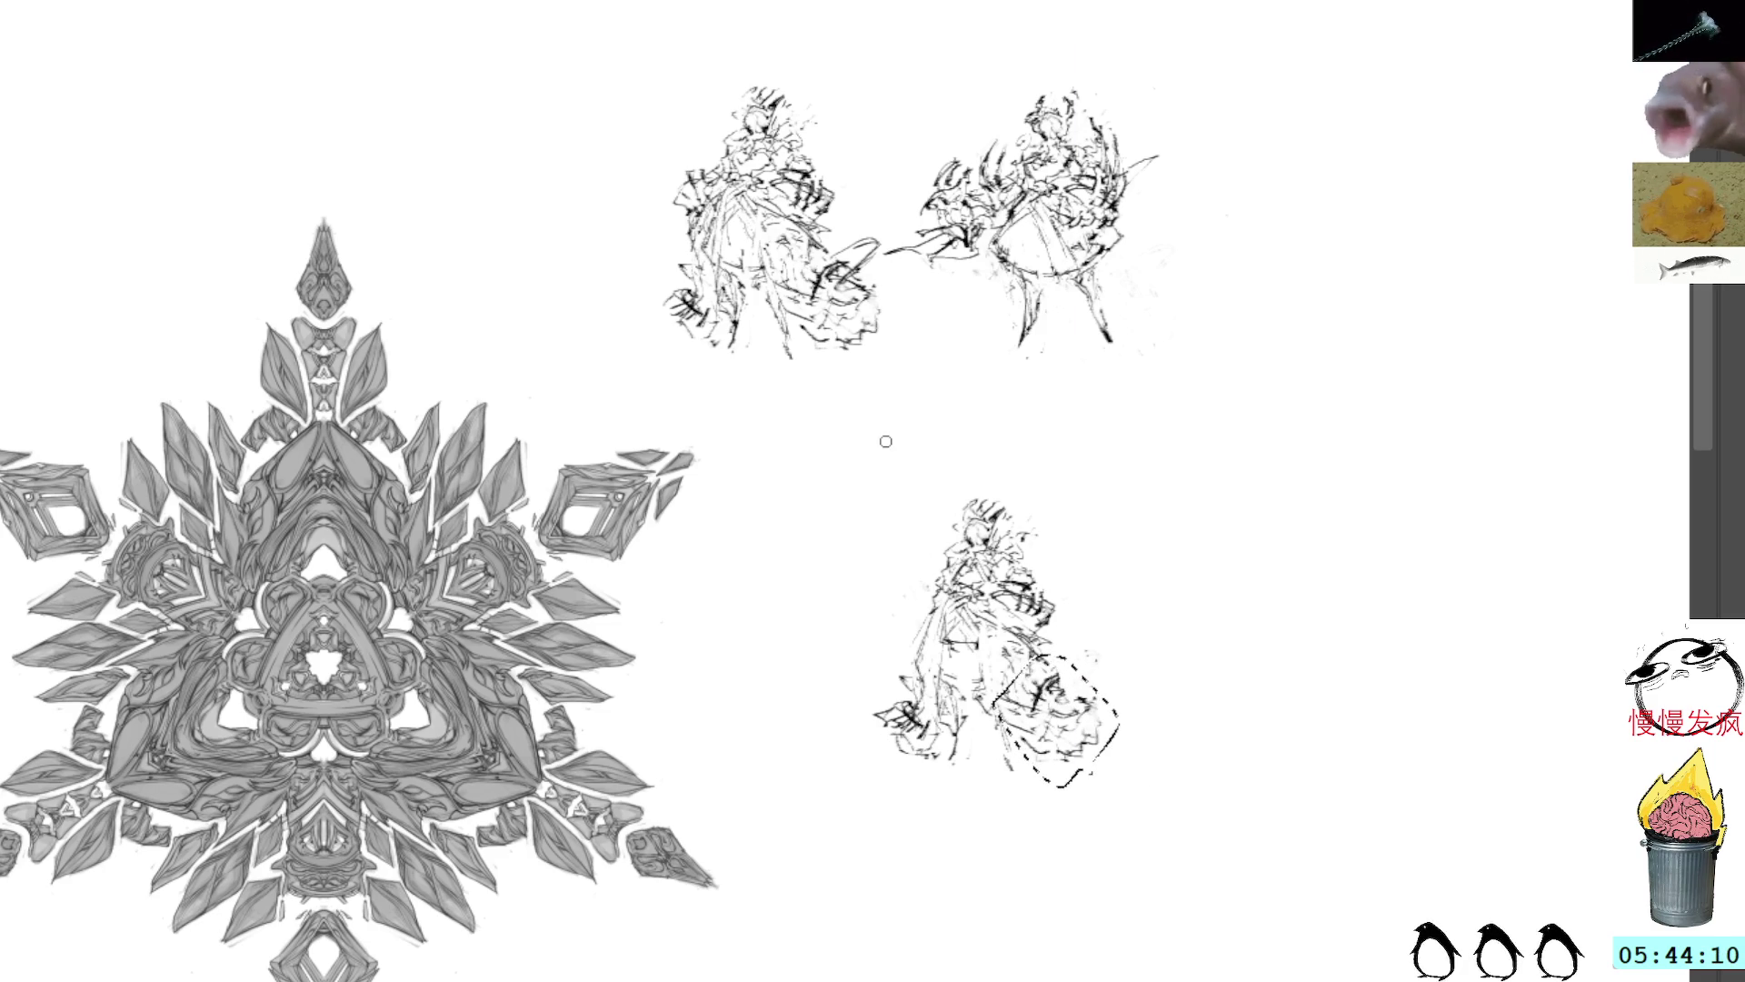
key("Delete")
key("ctrl+shift+a")
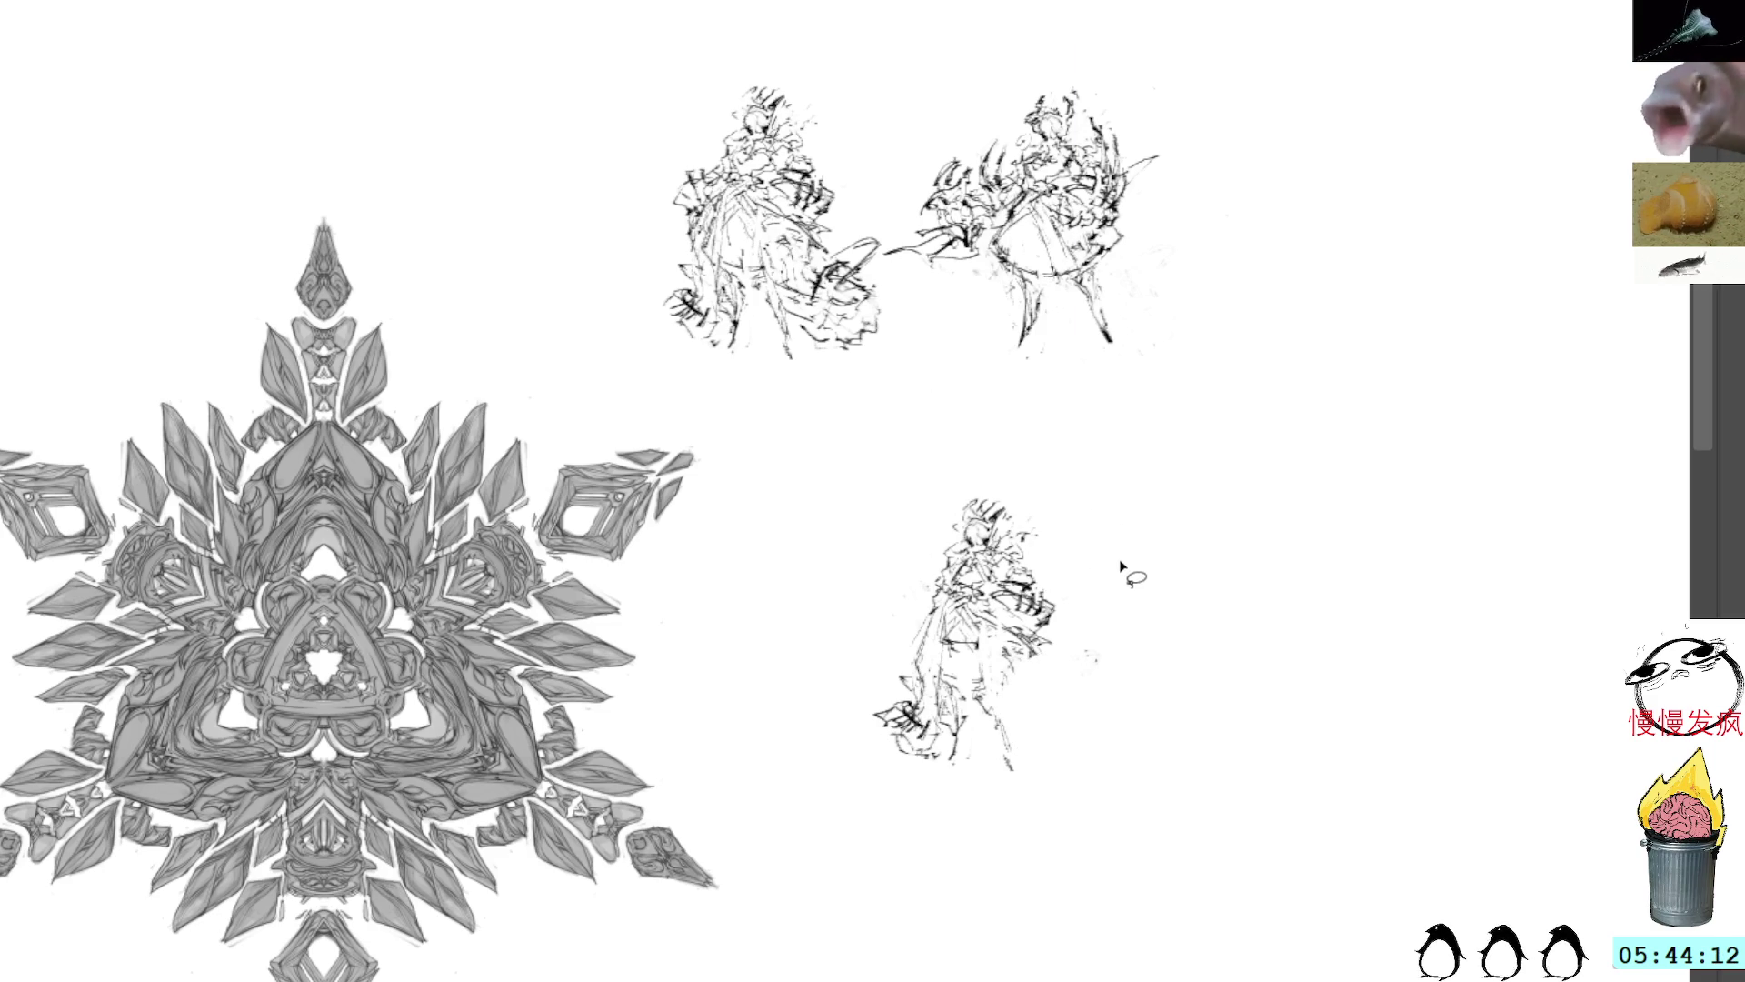
Step: Draw a curved tail ending in a loop, a stroke beside the head, and body marks
mouse_move(1033, 564)
left_mouse_down()
mouse_move(1059, 606)
mouse_move(1100, 607)
mouse_move(1018, 582)
mouse_move(1077, 636)
left_mouse_up()
key("ctrl+d")
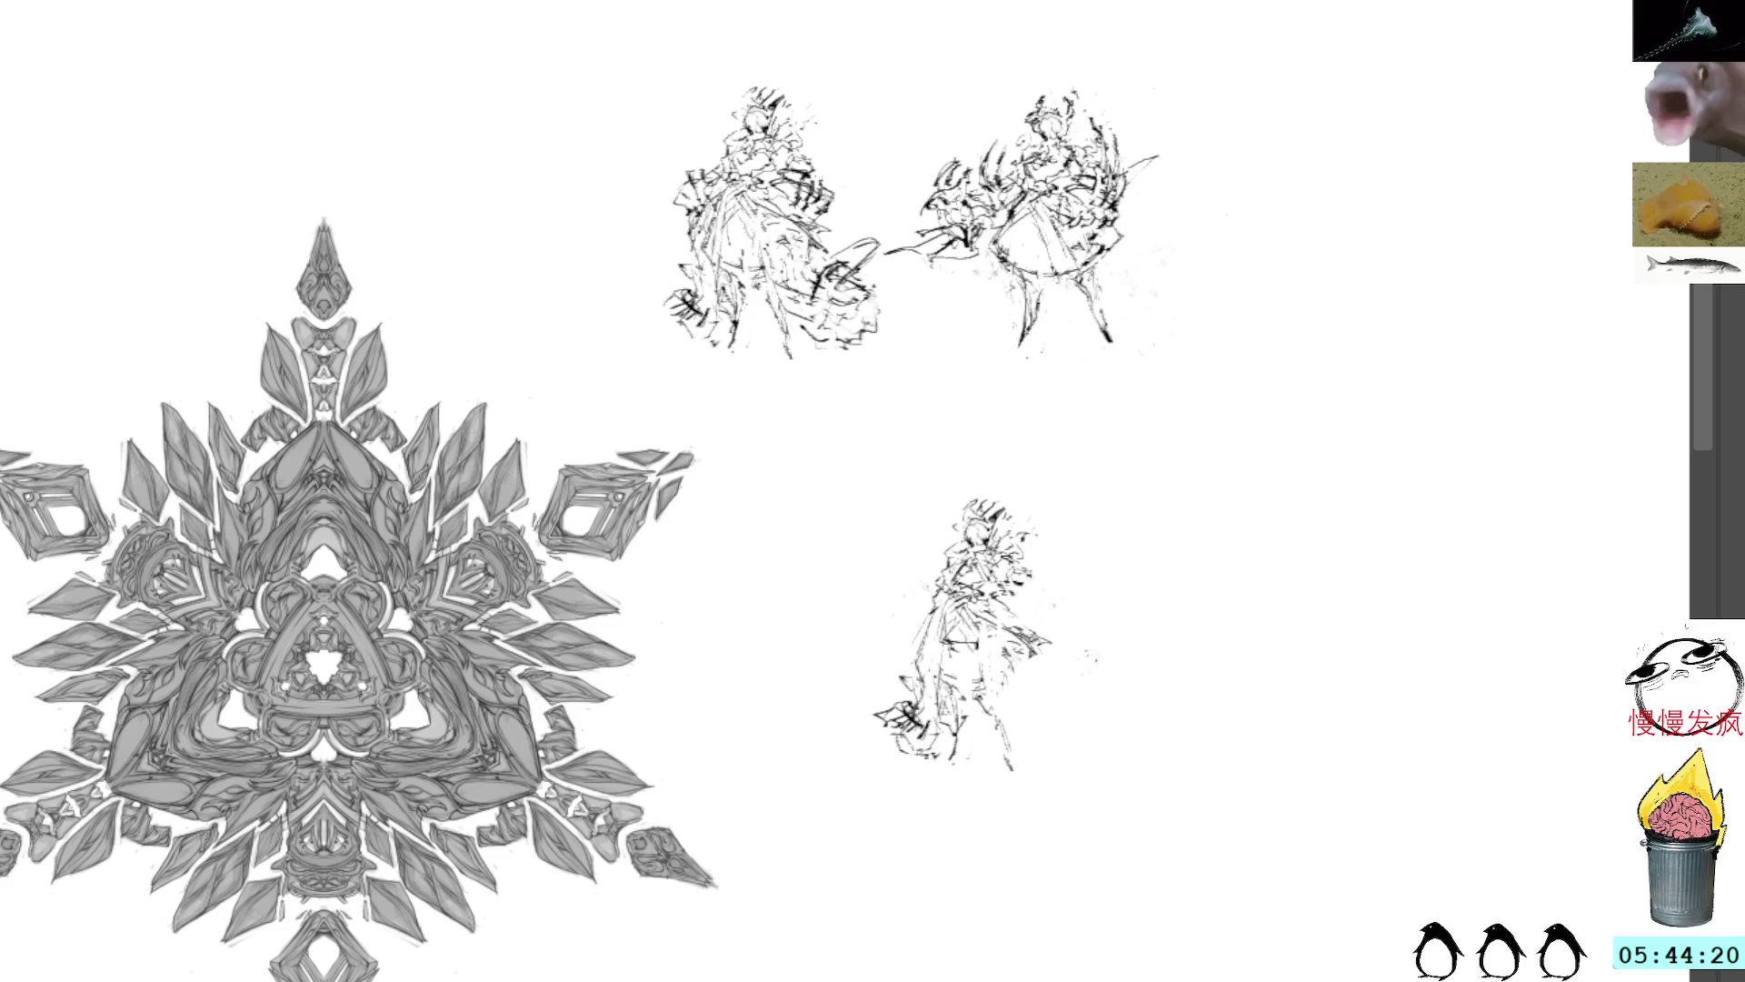
mouse_move(1024, 549)
left_mouse_down()
mouse_move(1065, 536)
mouse_move(962, 491)
mouse_move(952, 518)
mouse_move(1013, 502)
mouse_move(969, 497)
left_mouse_up()
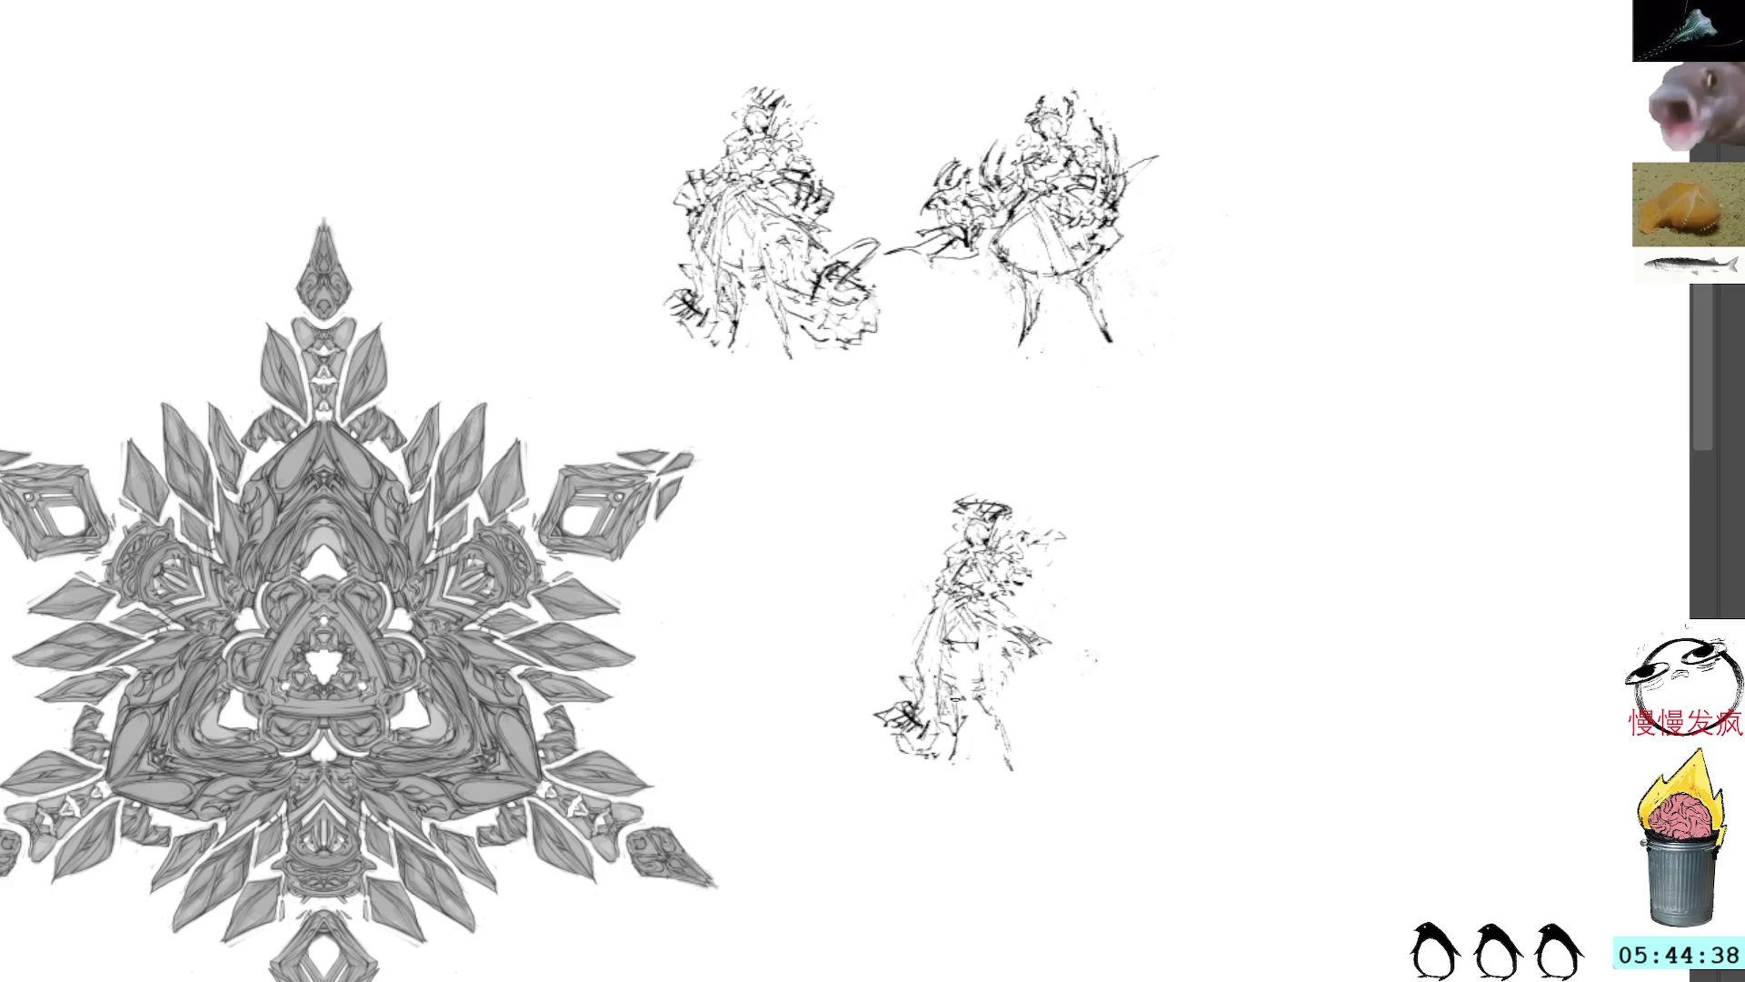
left_click_drag(950, 669, 956, 695)
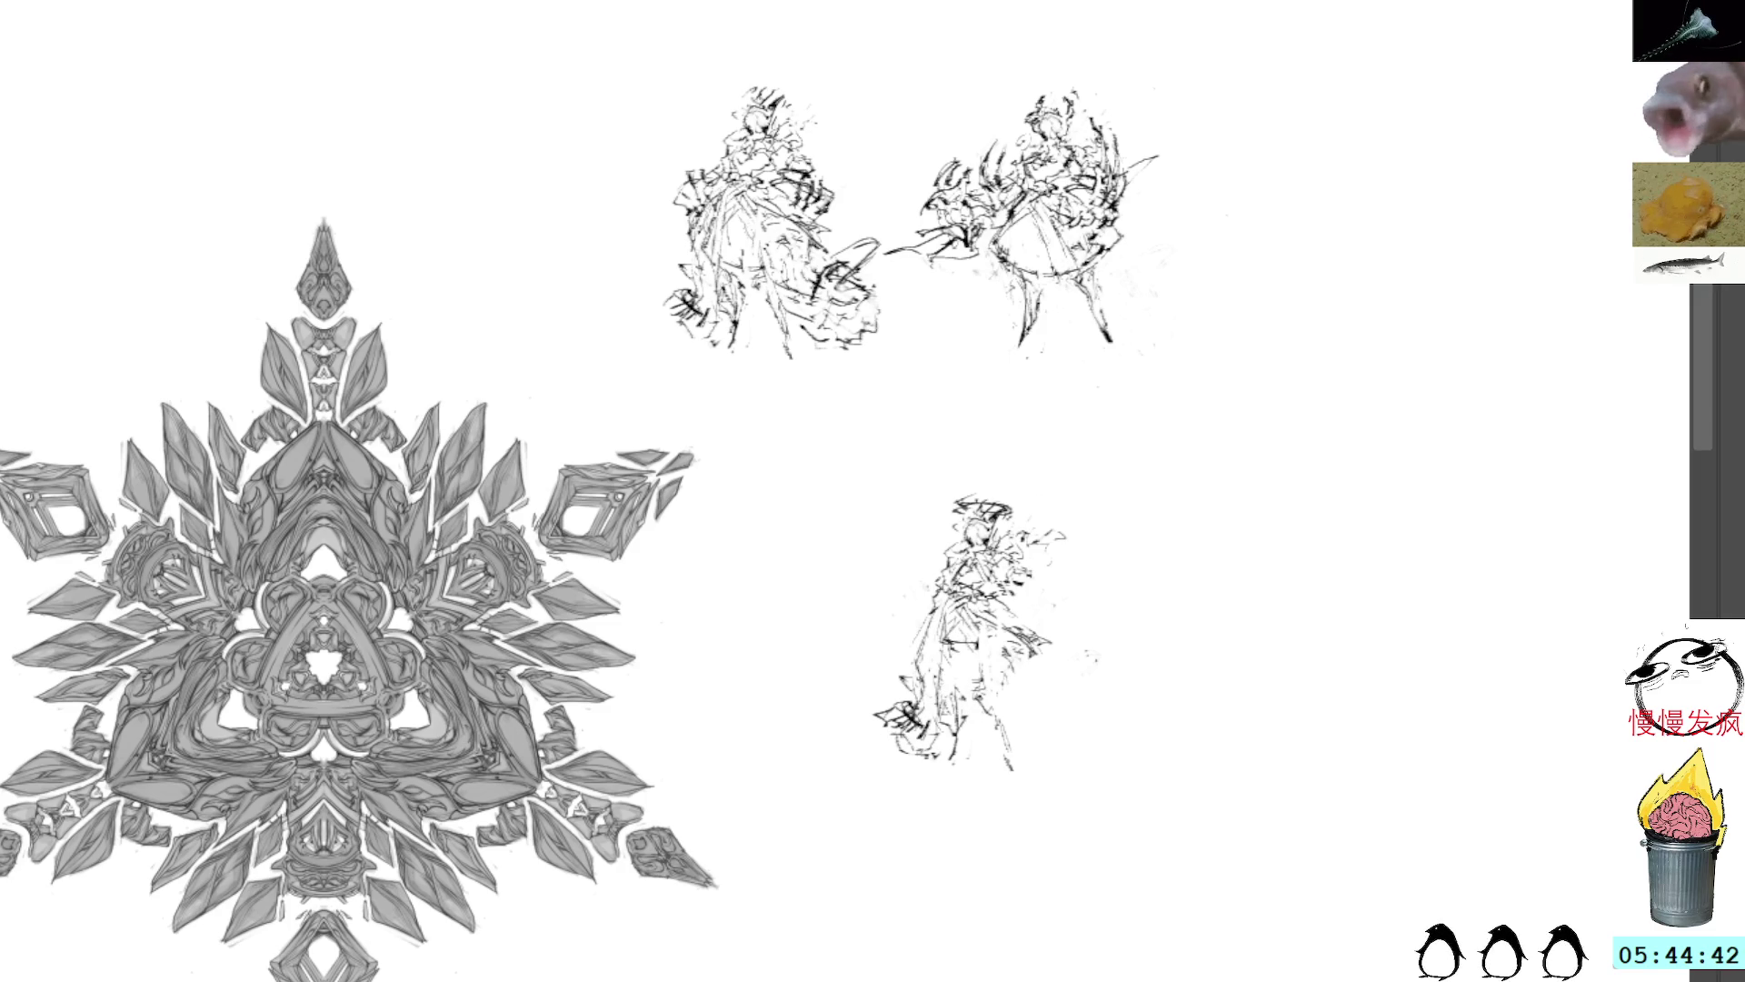
left_click_drag(1009, 632, 1073, 713)
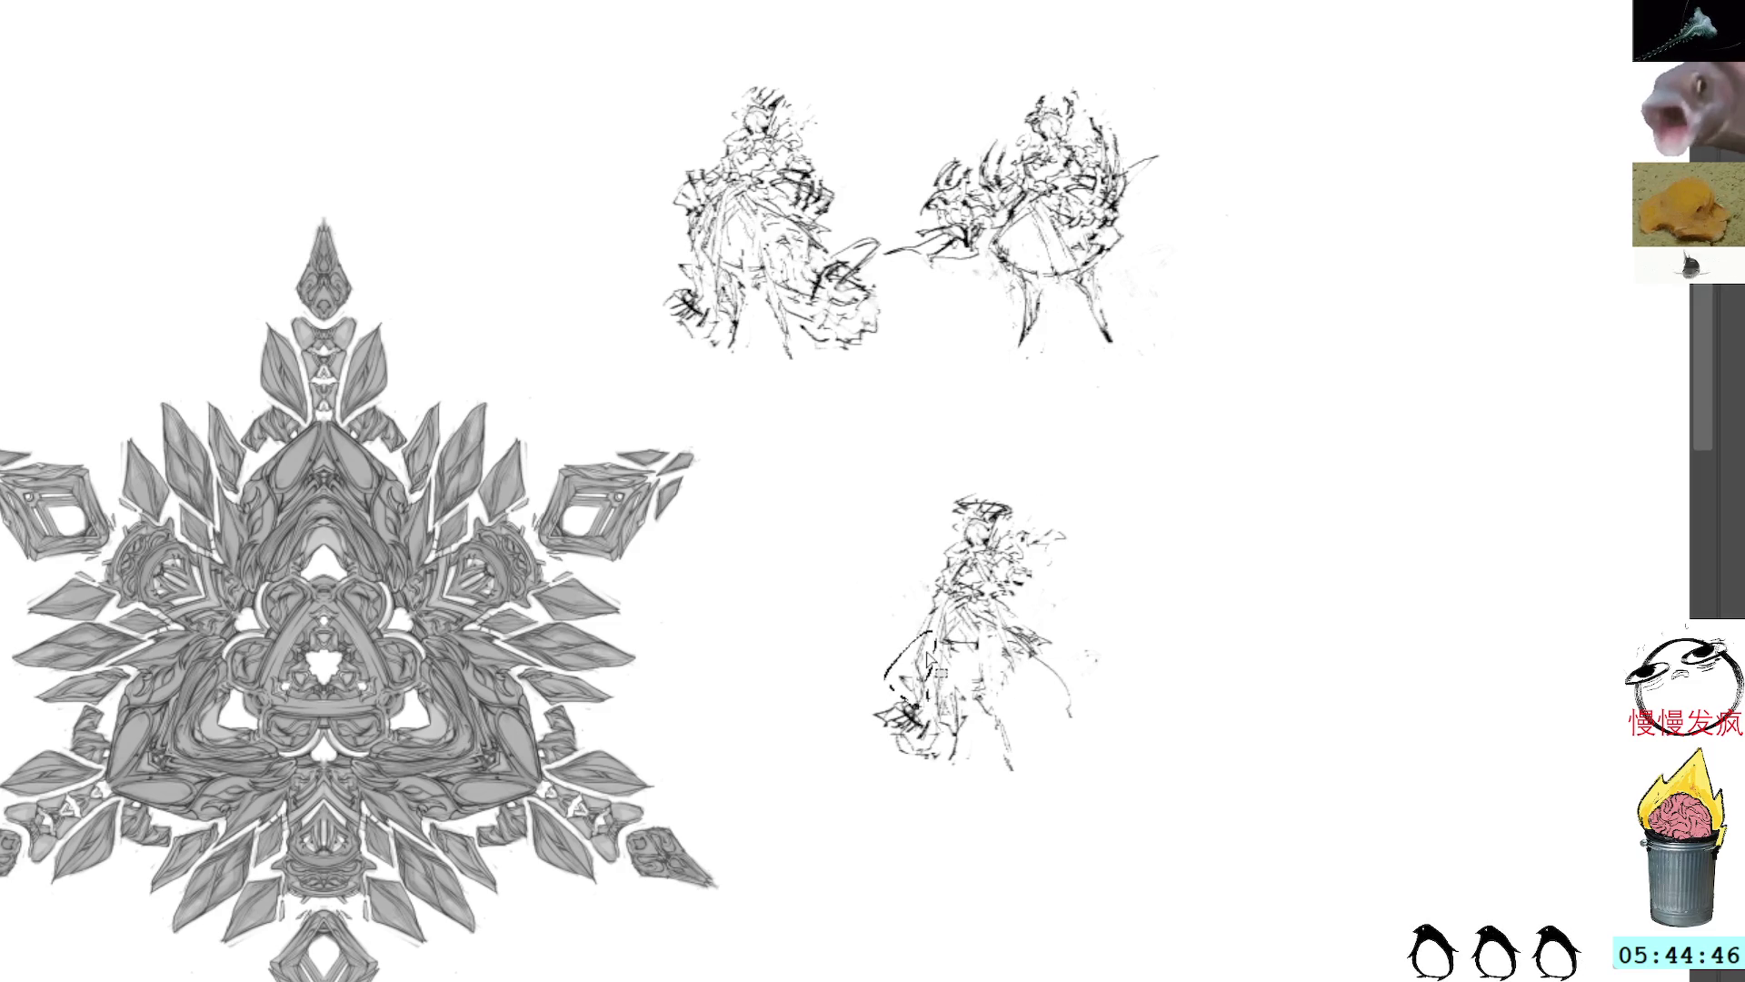
key("ctrl+z")
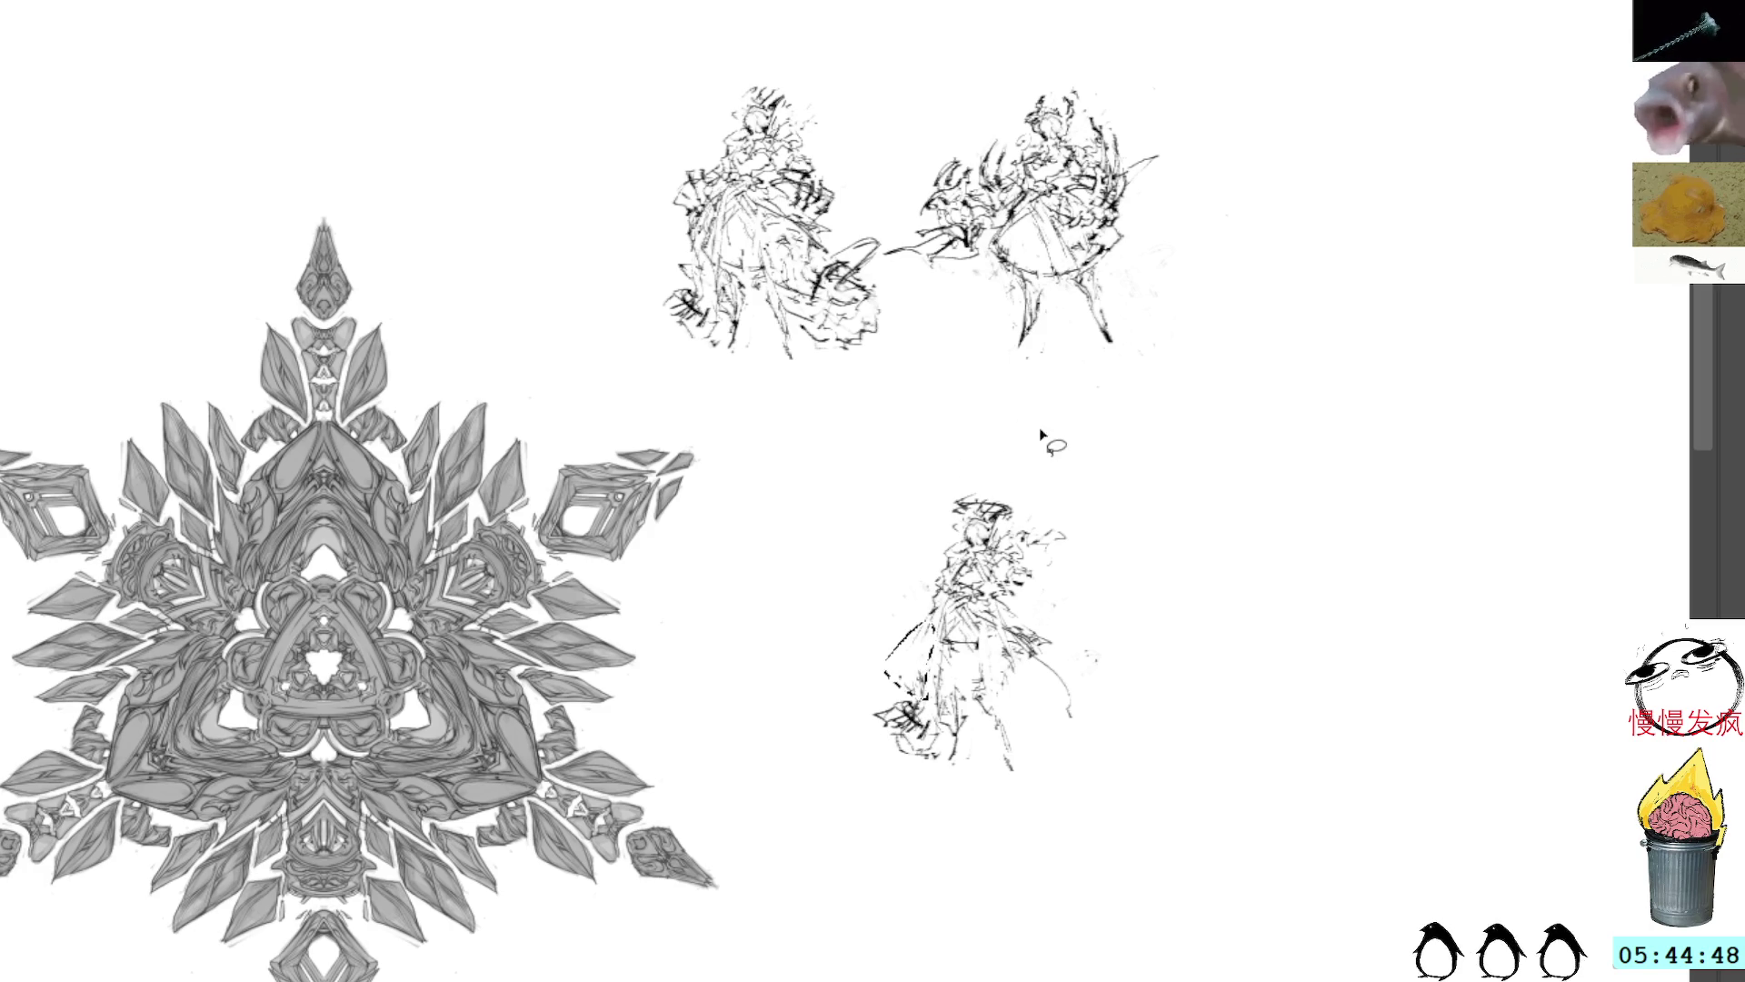
Step: Add strokes down the left side, at the hem and waist, then delete part of the skirt strokes
left_click_drag(928, 623, 898, 697)
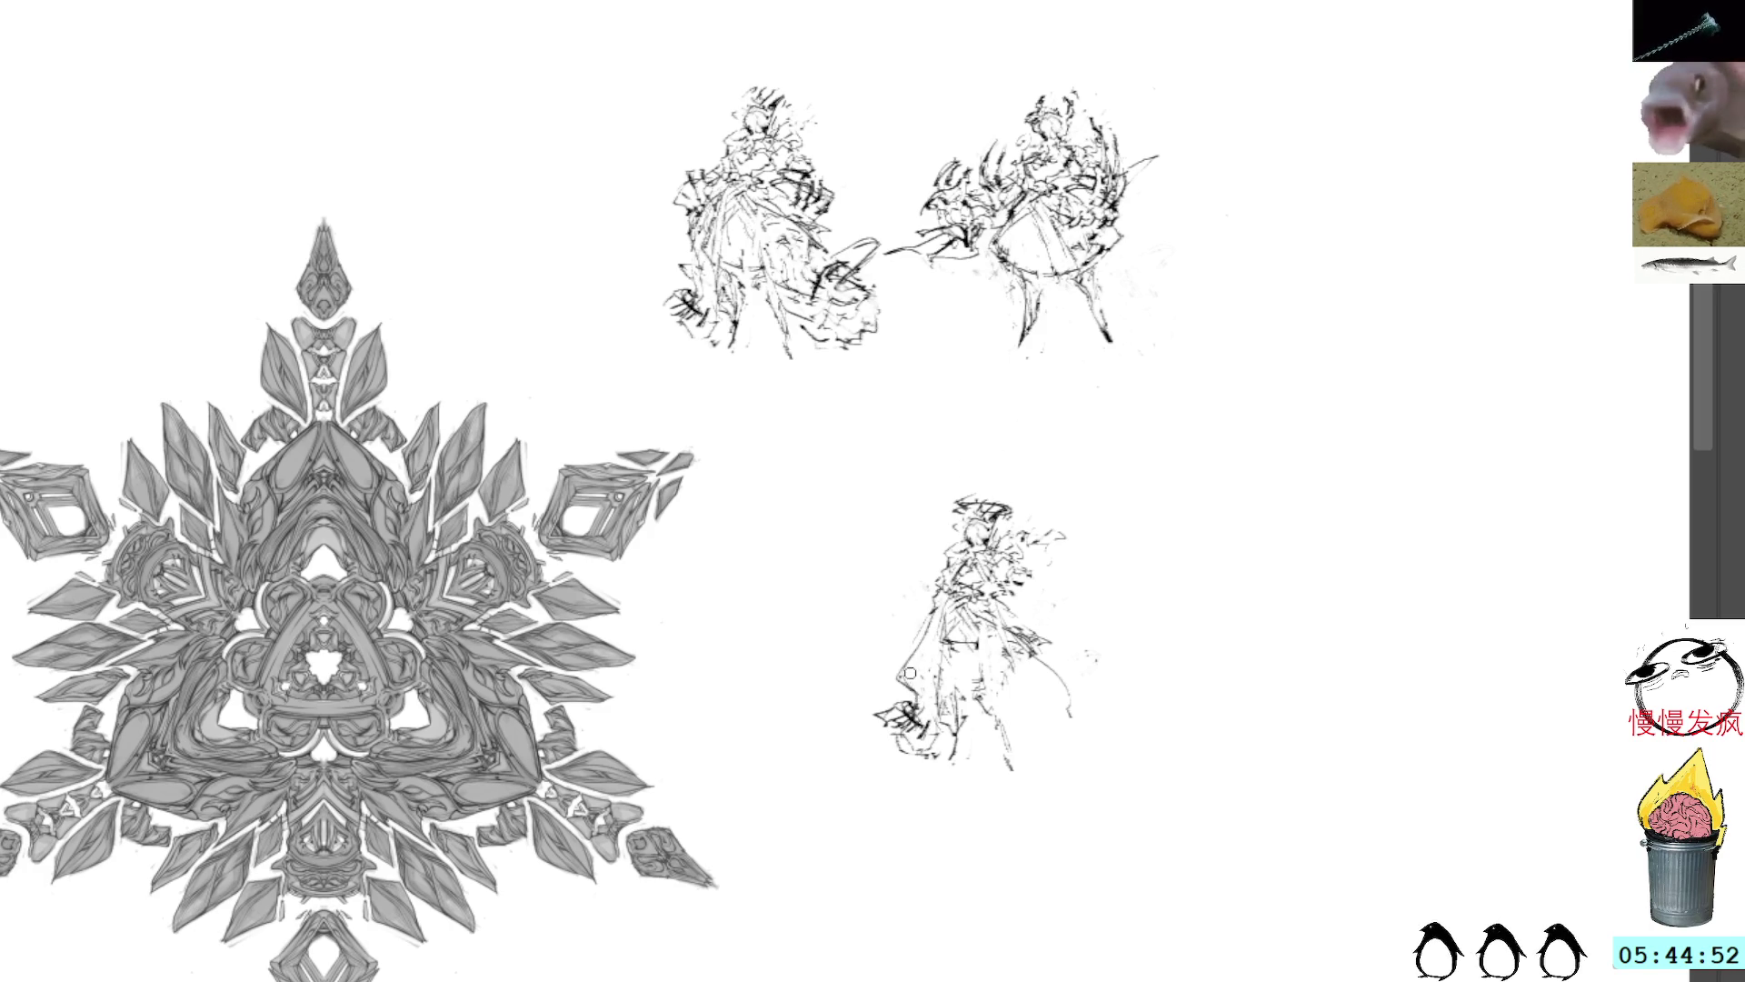
mouse_move(905, 698)
left_mouse_down()
mouse_move(936, 701)
mouse_move(912, 698)
left_mouse_up()
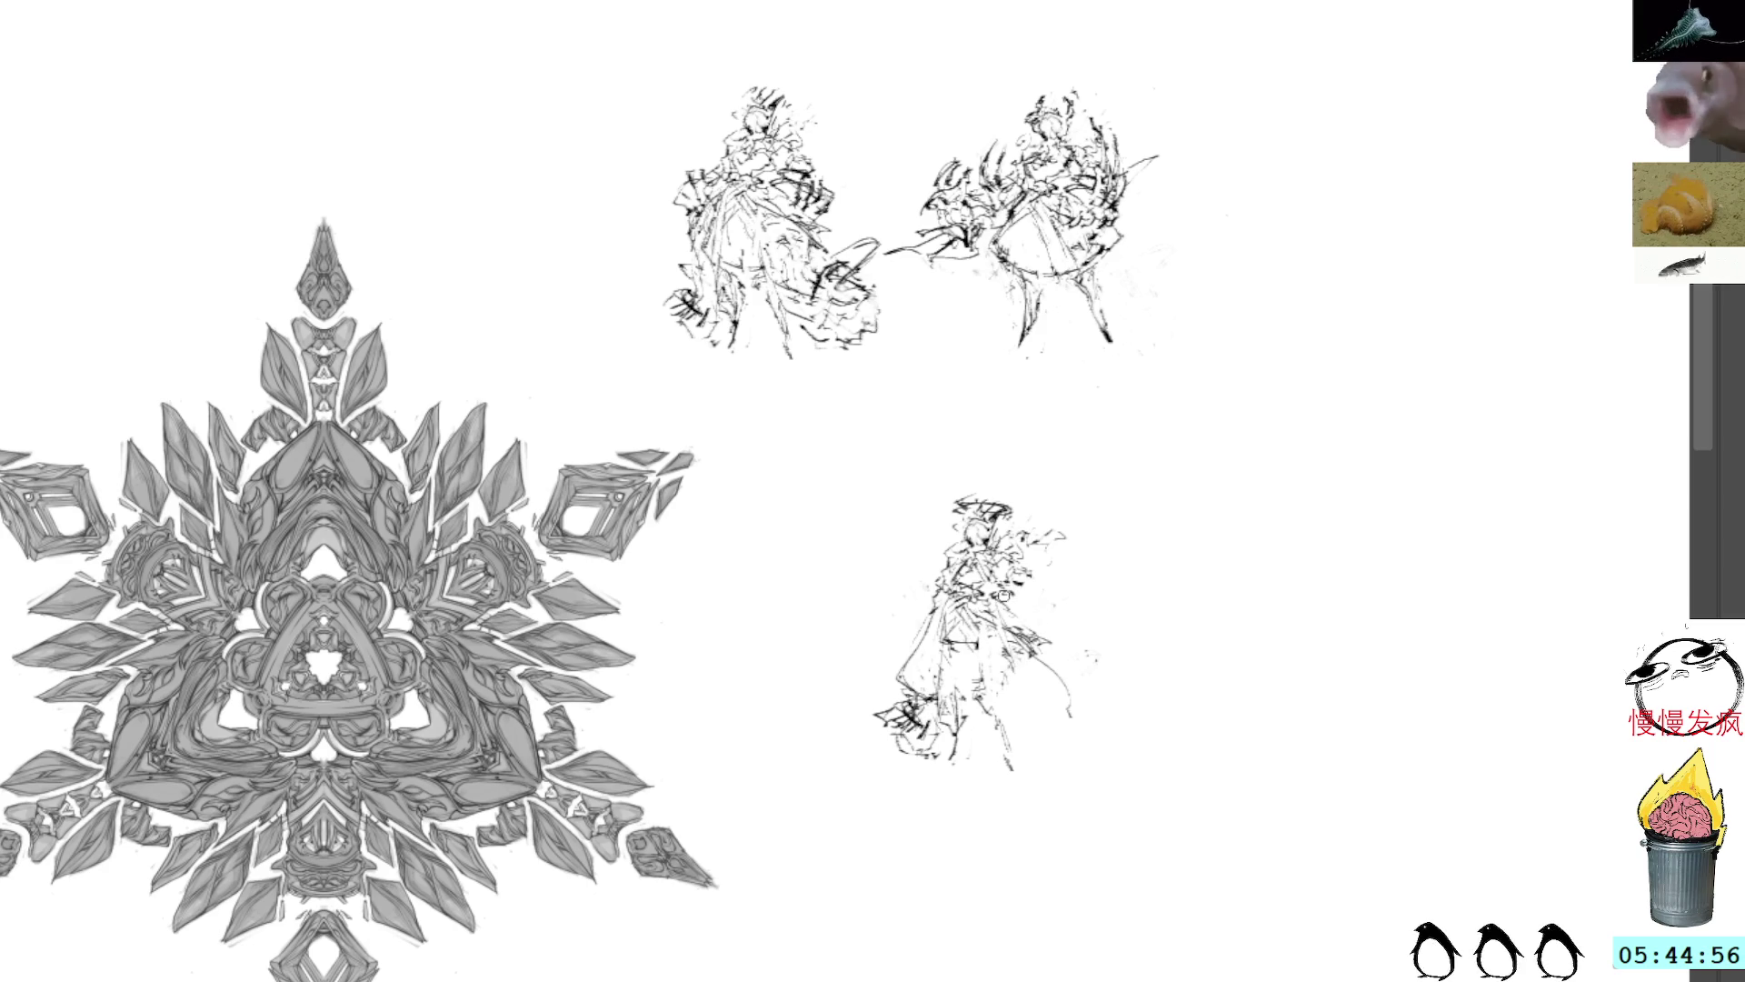
left_click_drag(1013, 618, 1046, 641)
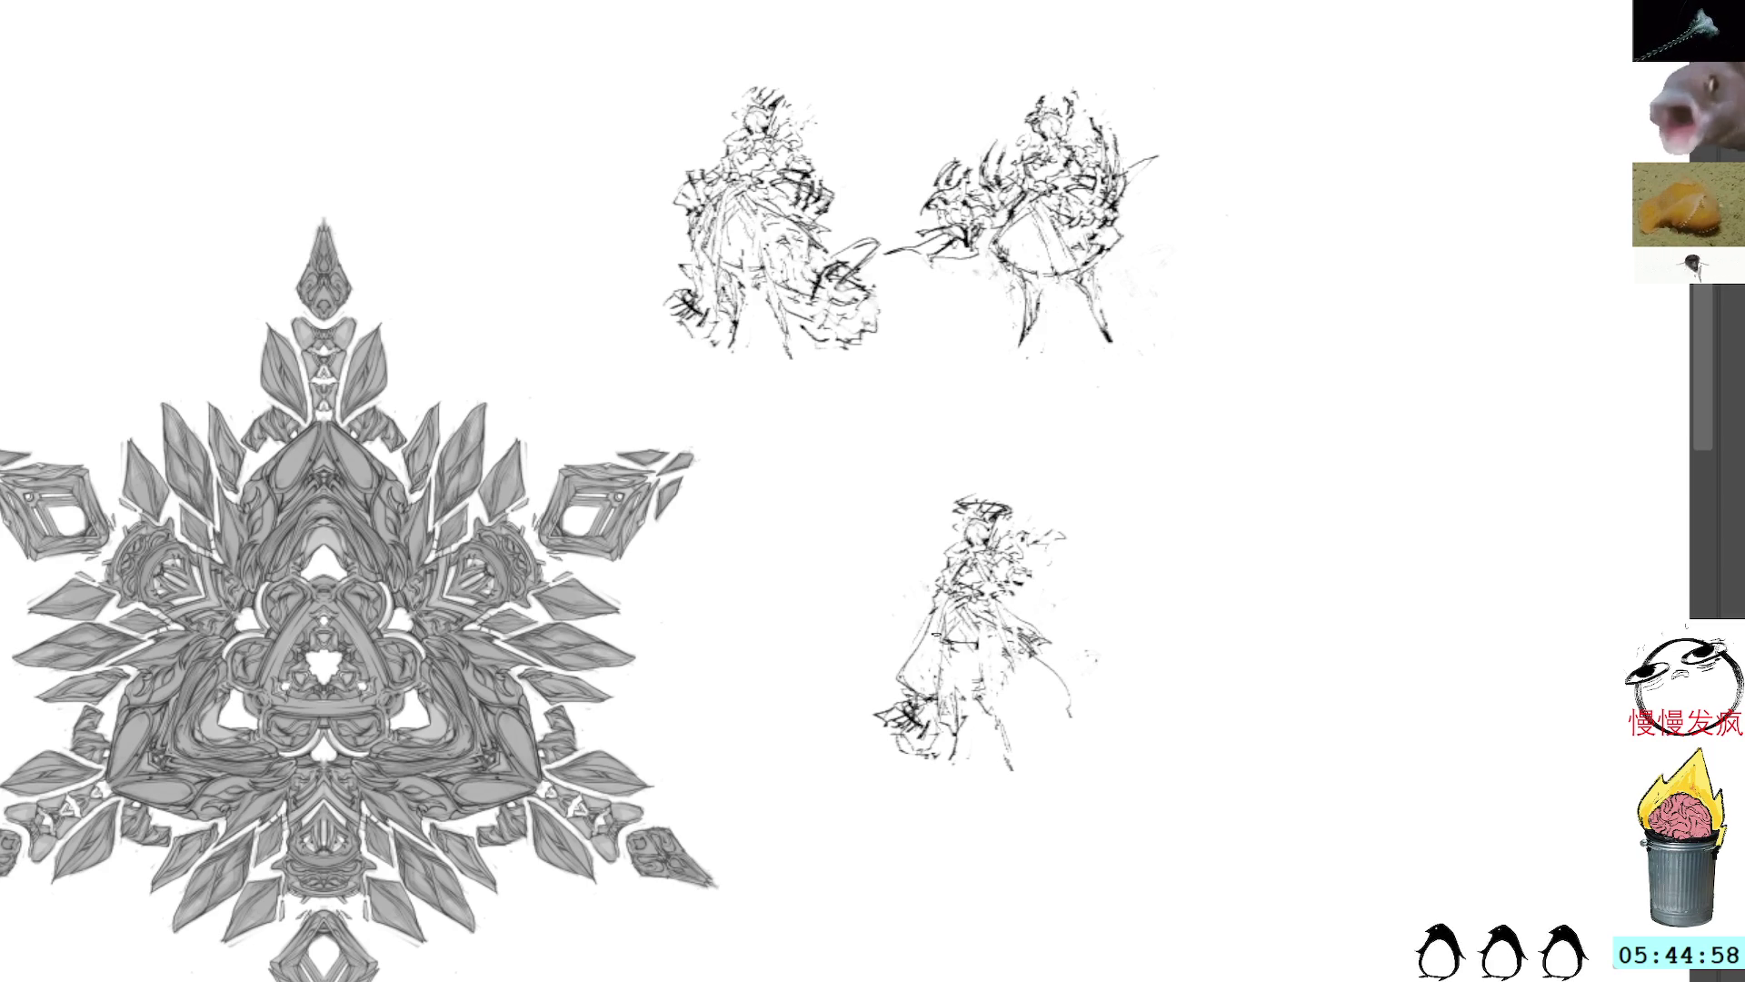
mouse_move(939, 648)
left_mouse_down()
mouse_move(956, 750)
mouse_move(952, 661)
mouse_move(1020, 729)
mouse_move(974, 673)
mouse_move(1019, 783)
mouse_move(989, 677)
left_mouse_up()
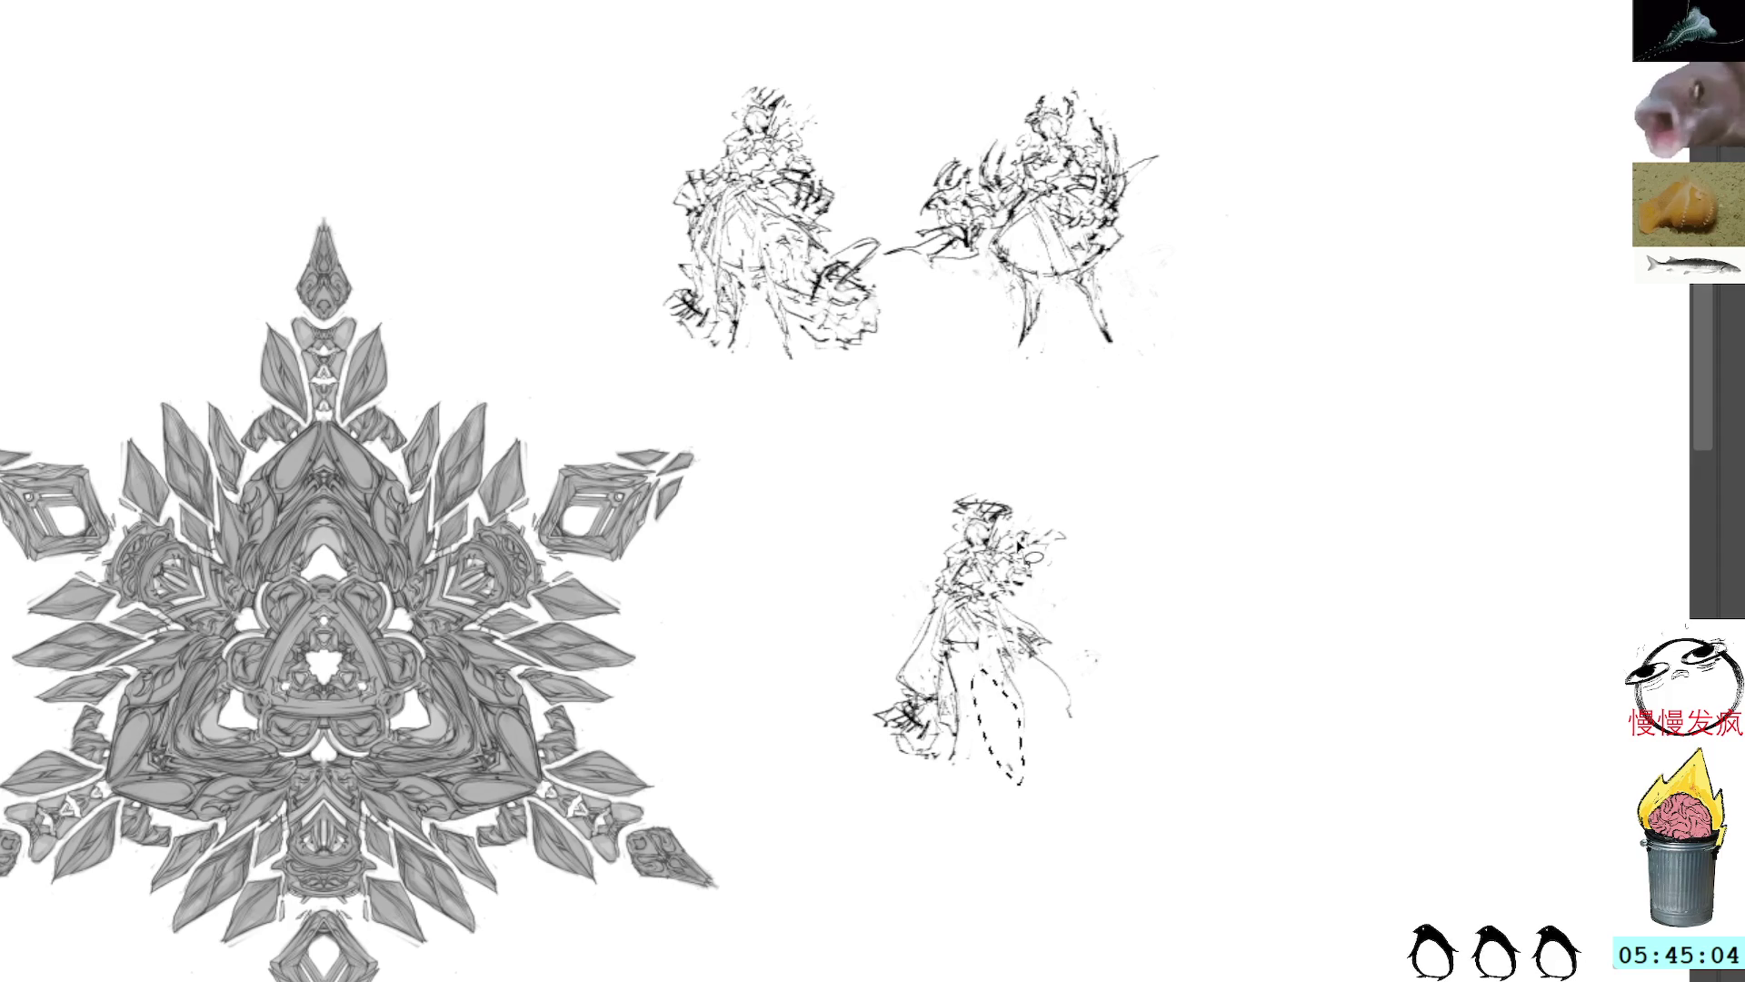
key("Delete")
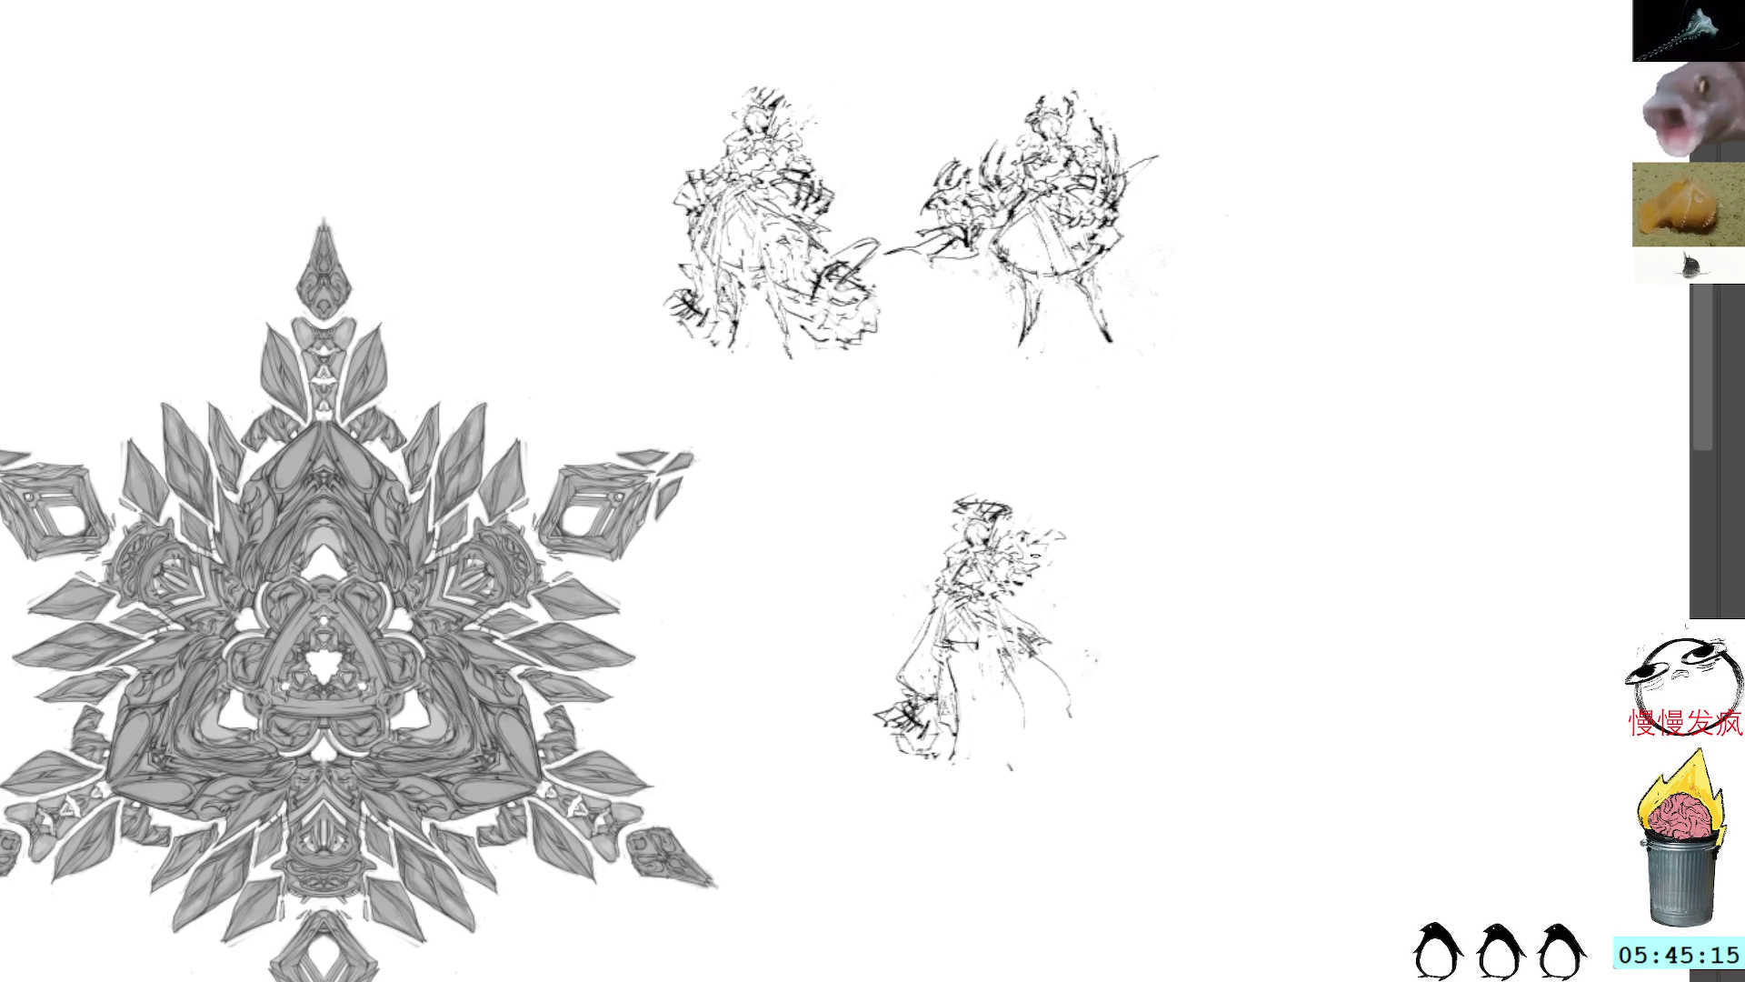
Step: Ink short marks and strokes along the lower figure's right side and down its skirt
left_click_drag(1029, 571, 1041, 585)
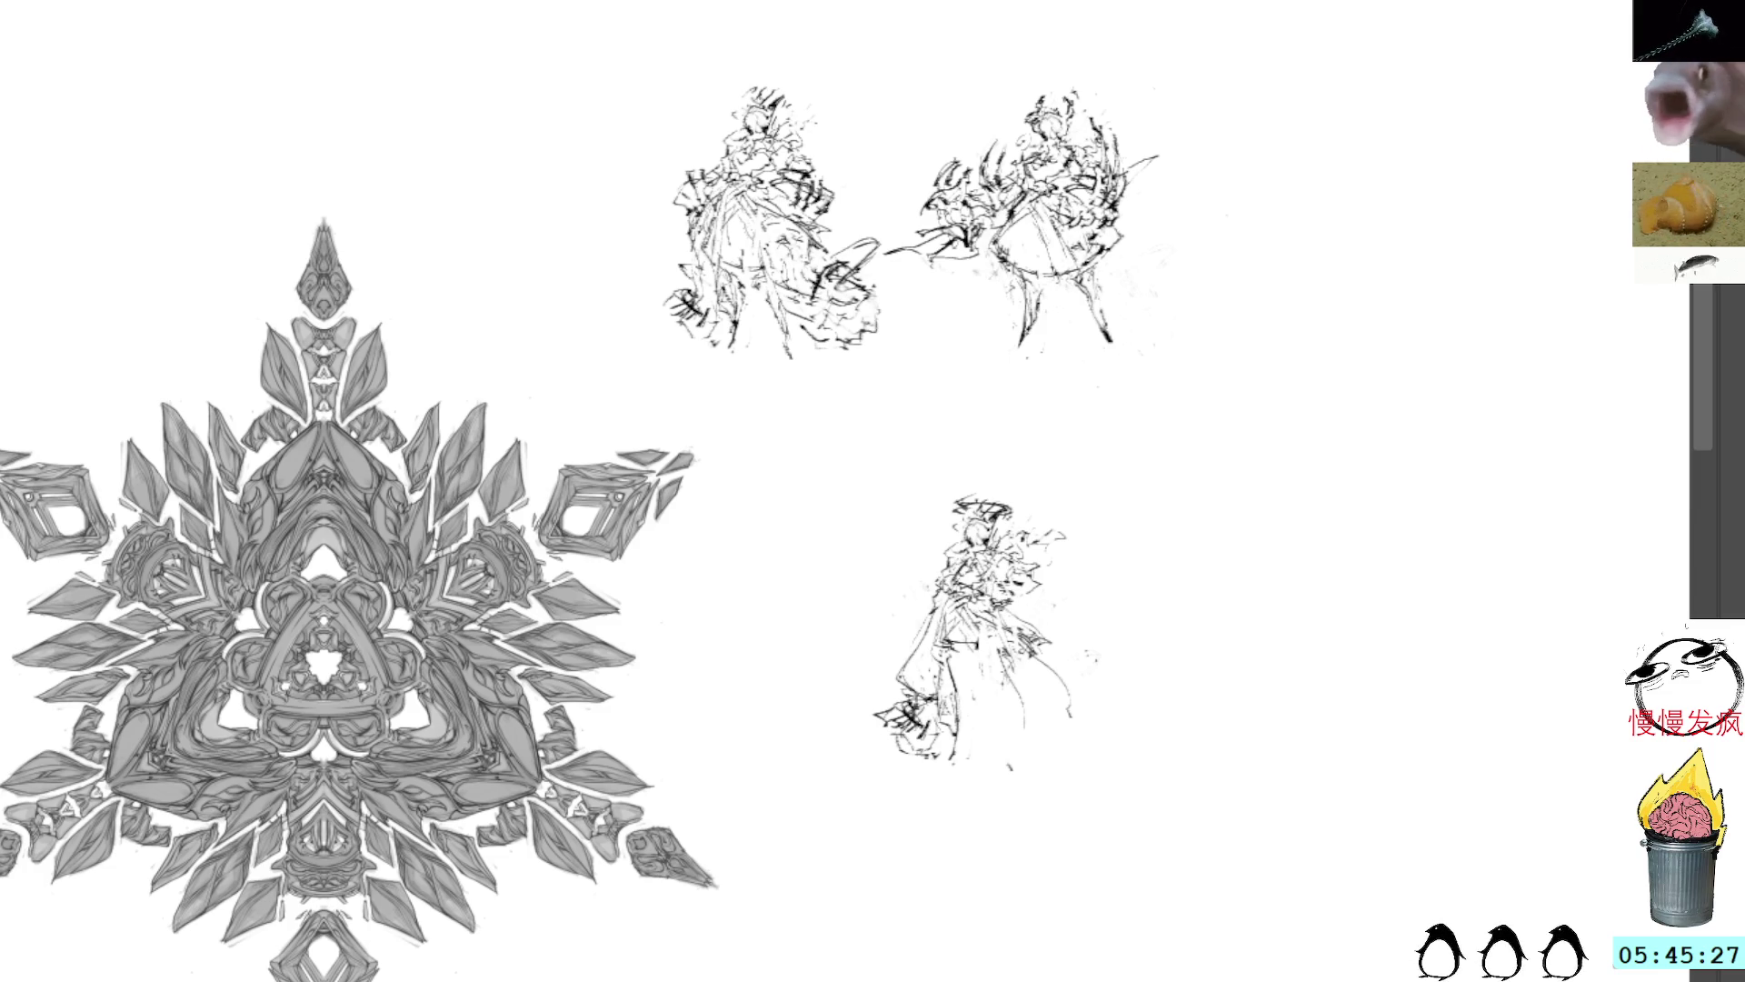
left_click_drag(996, 605, 1063, 578)
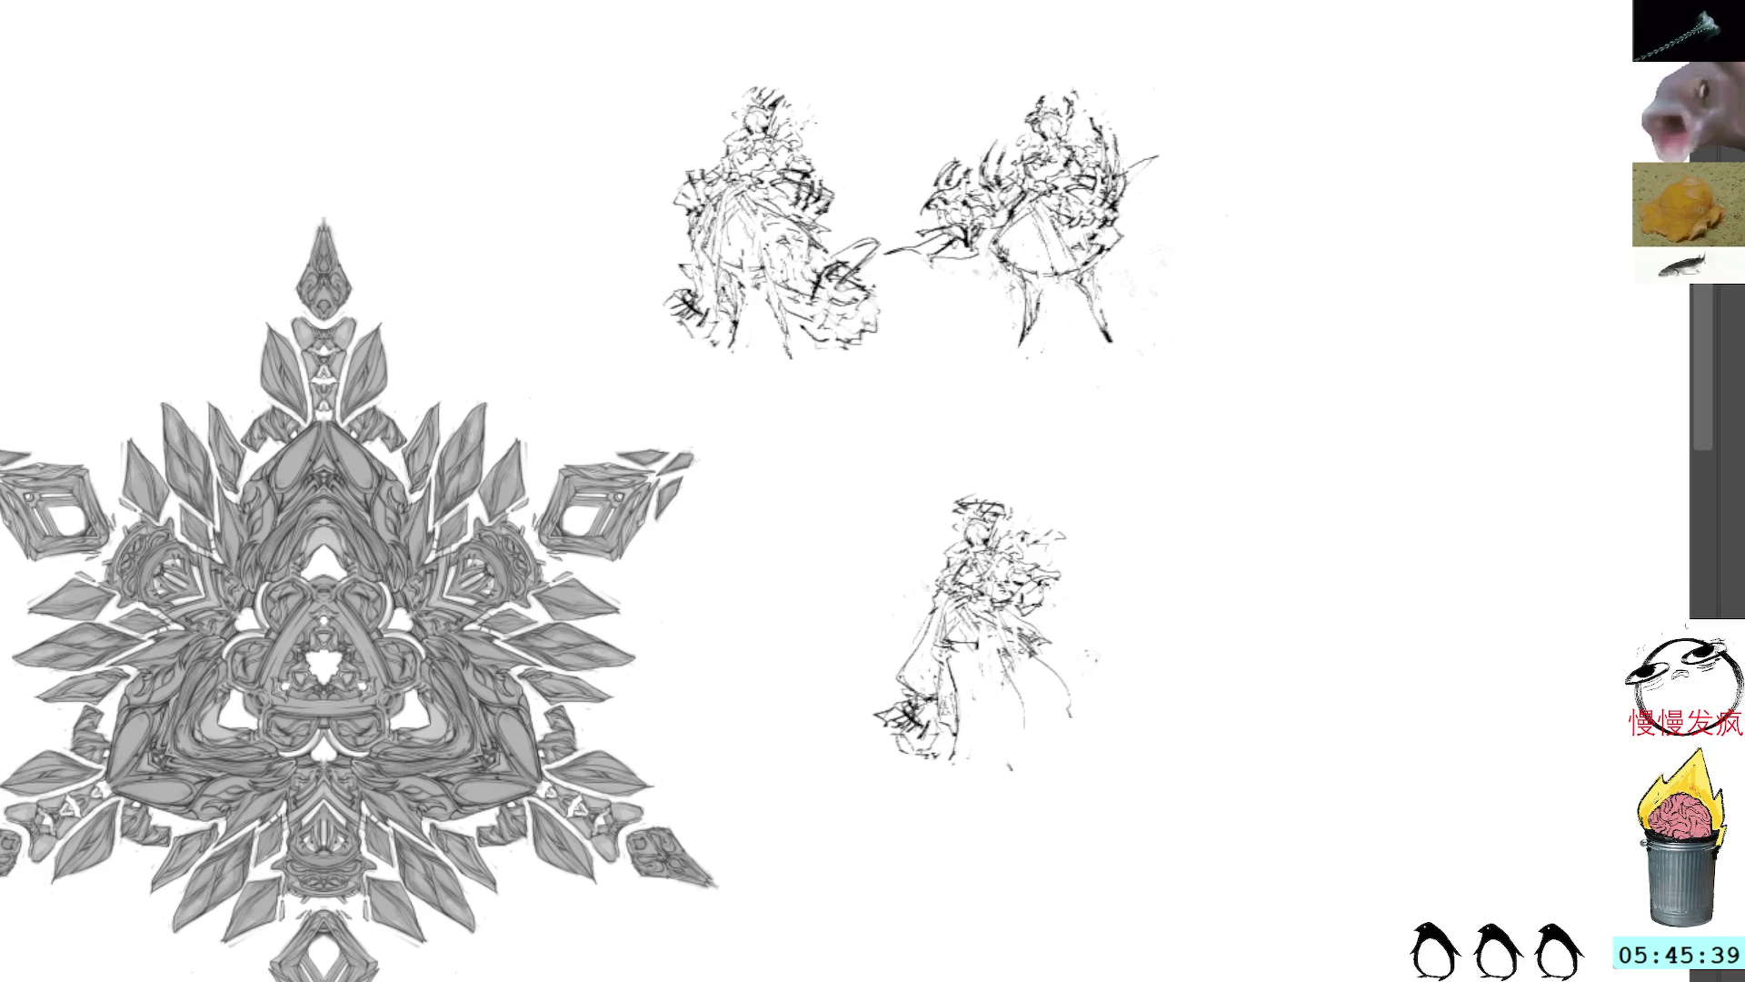
mouse_move(1032, 603)
left_mouse_down()
mouse_move(1072, 591)
mouse_move(993, 640)
mouse_move(1017, 743)
left_mouse_up()
left_click_drag(953, 652, 977, 741)
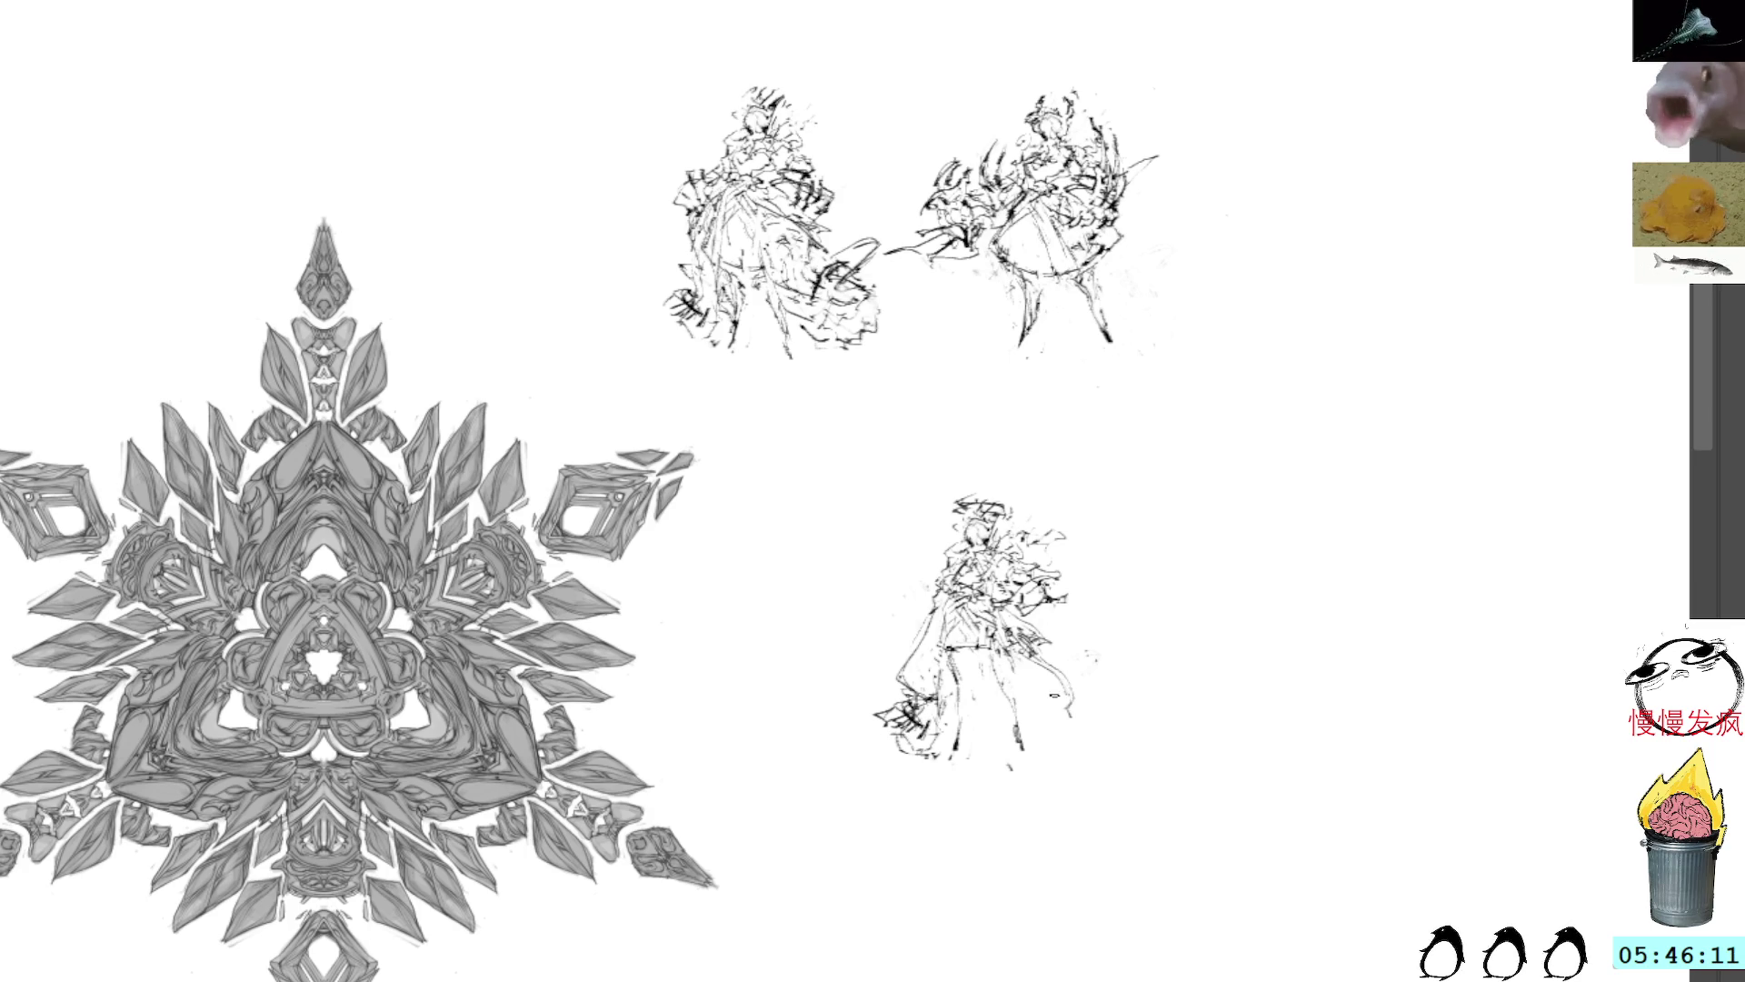
Step: Ink short strokes on the lower figure's right side, right hand, right arm and bottom-left hem
mouse_move(1055, 696)
left_mouse_down()
mouse_move(1036, 709)
mouse_move(1066, 673)
mouse_move(1055, 711)
mouse_move(1032, 704)
left_mouse_up()
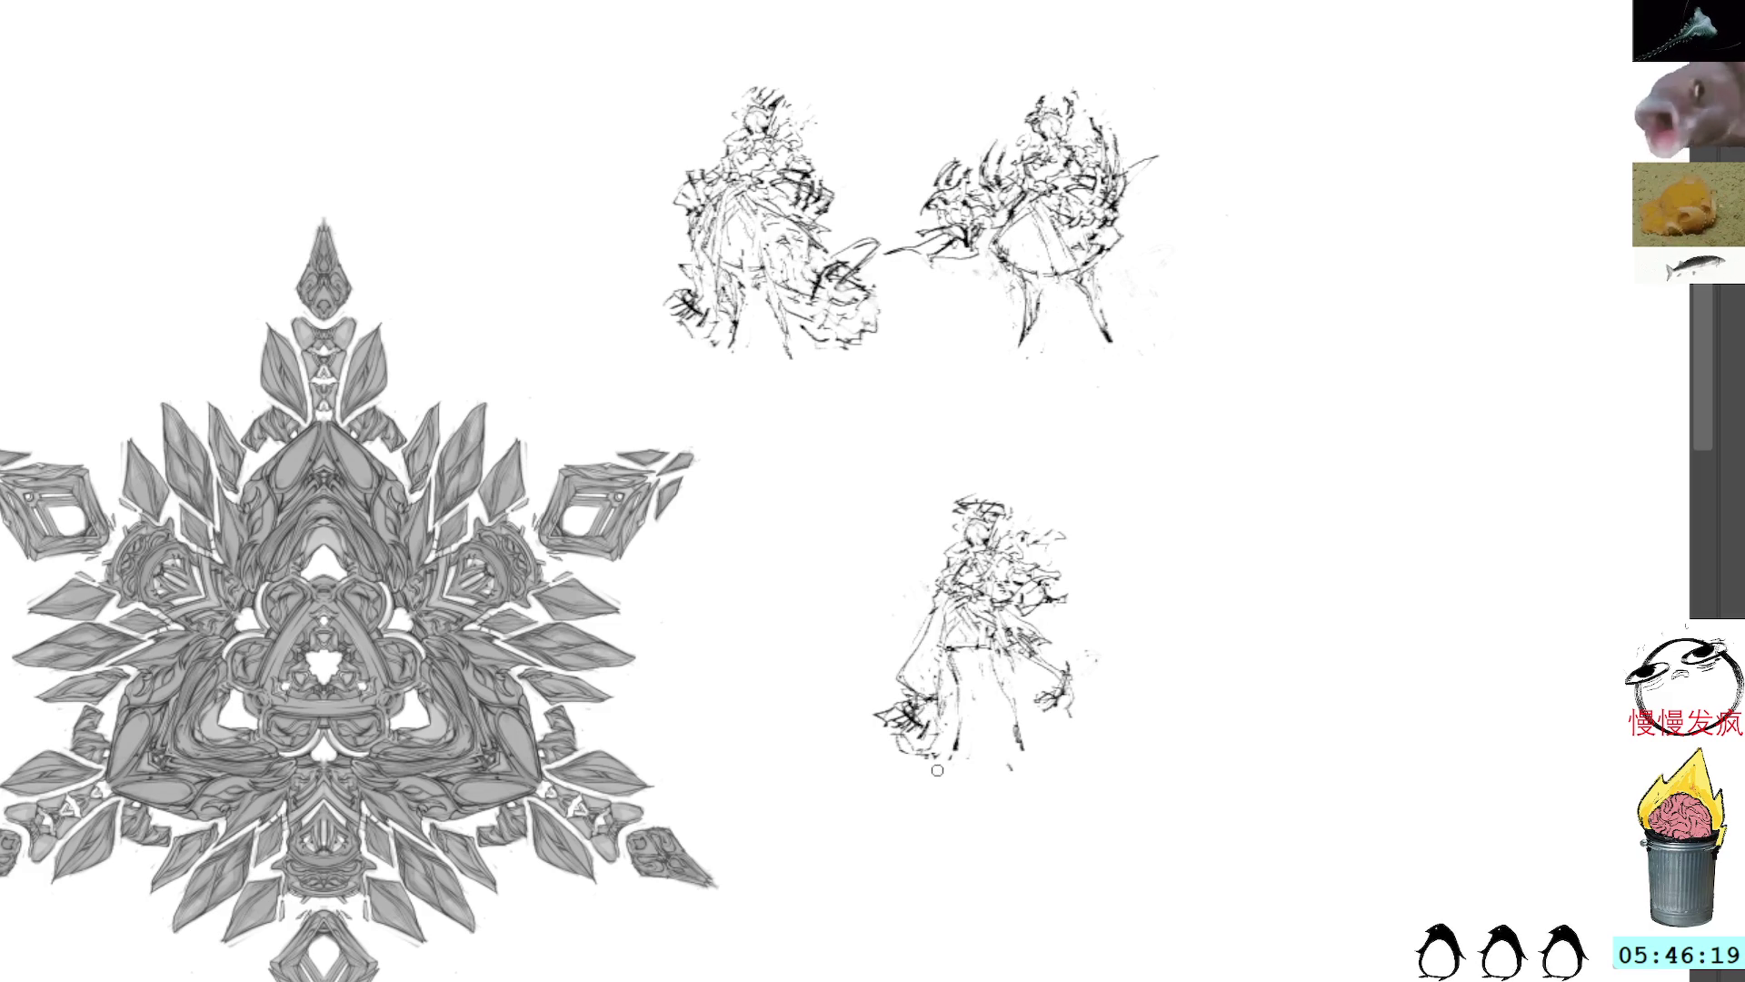
mouse_move(950, 725)
left_mouse_down()
mouse_move(936, 764)
mouse_move(886, 749)
left_mouse_up()
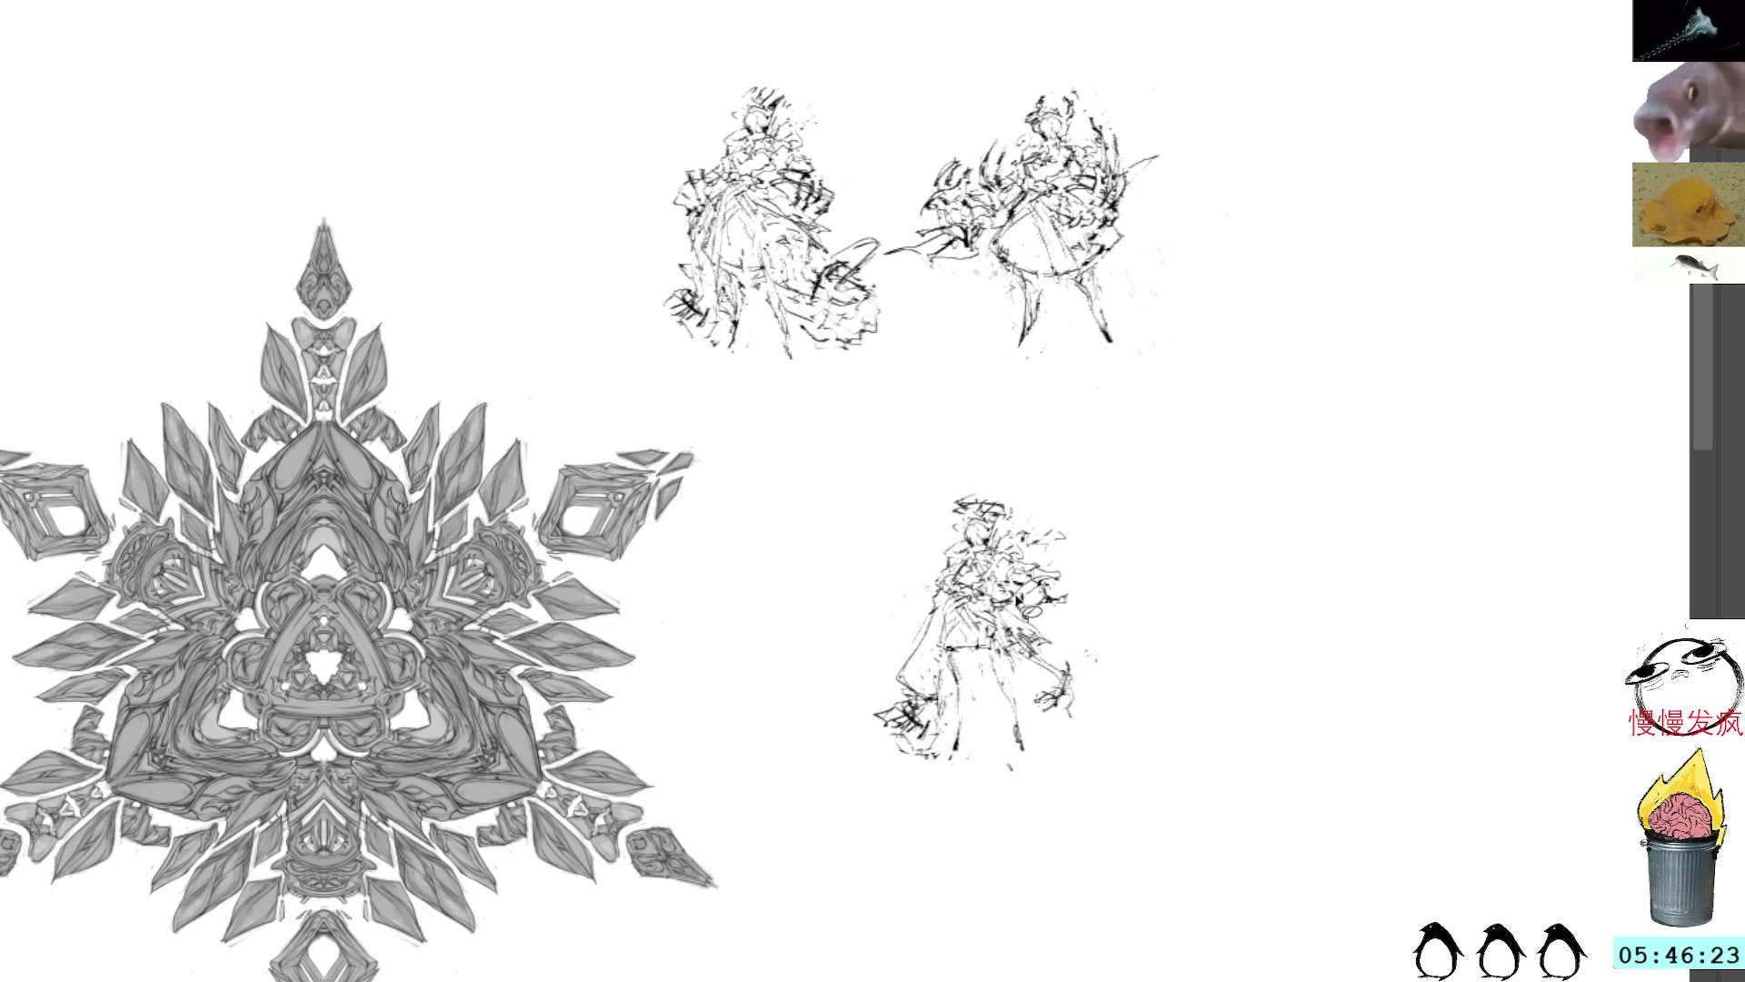
left_click_drag(1045, 663, 1017, 749)
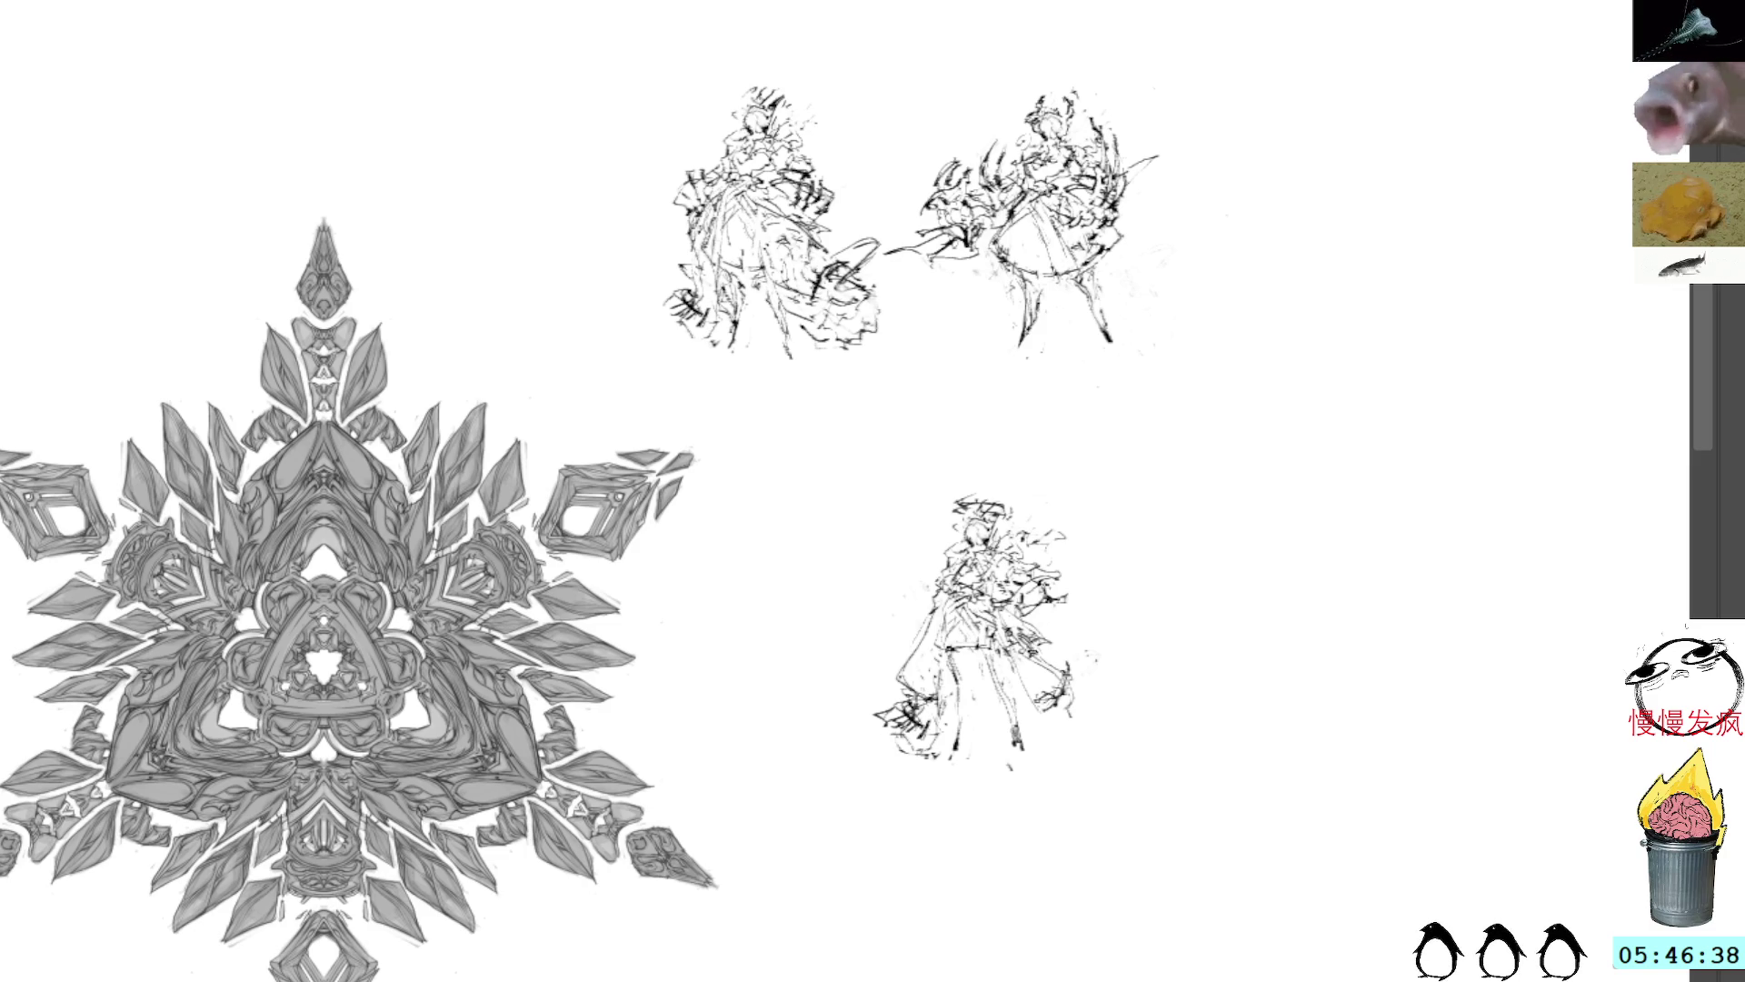
left_click_drag(1043, 634, 1064, 677)
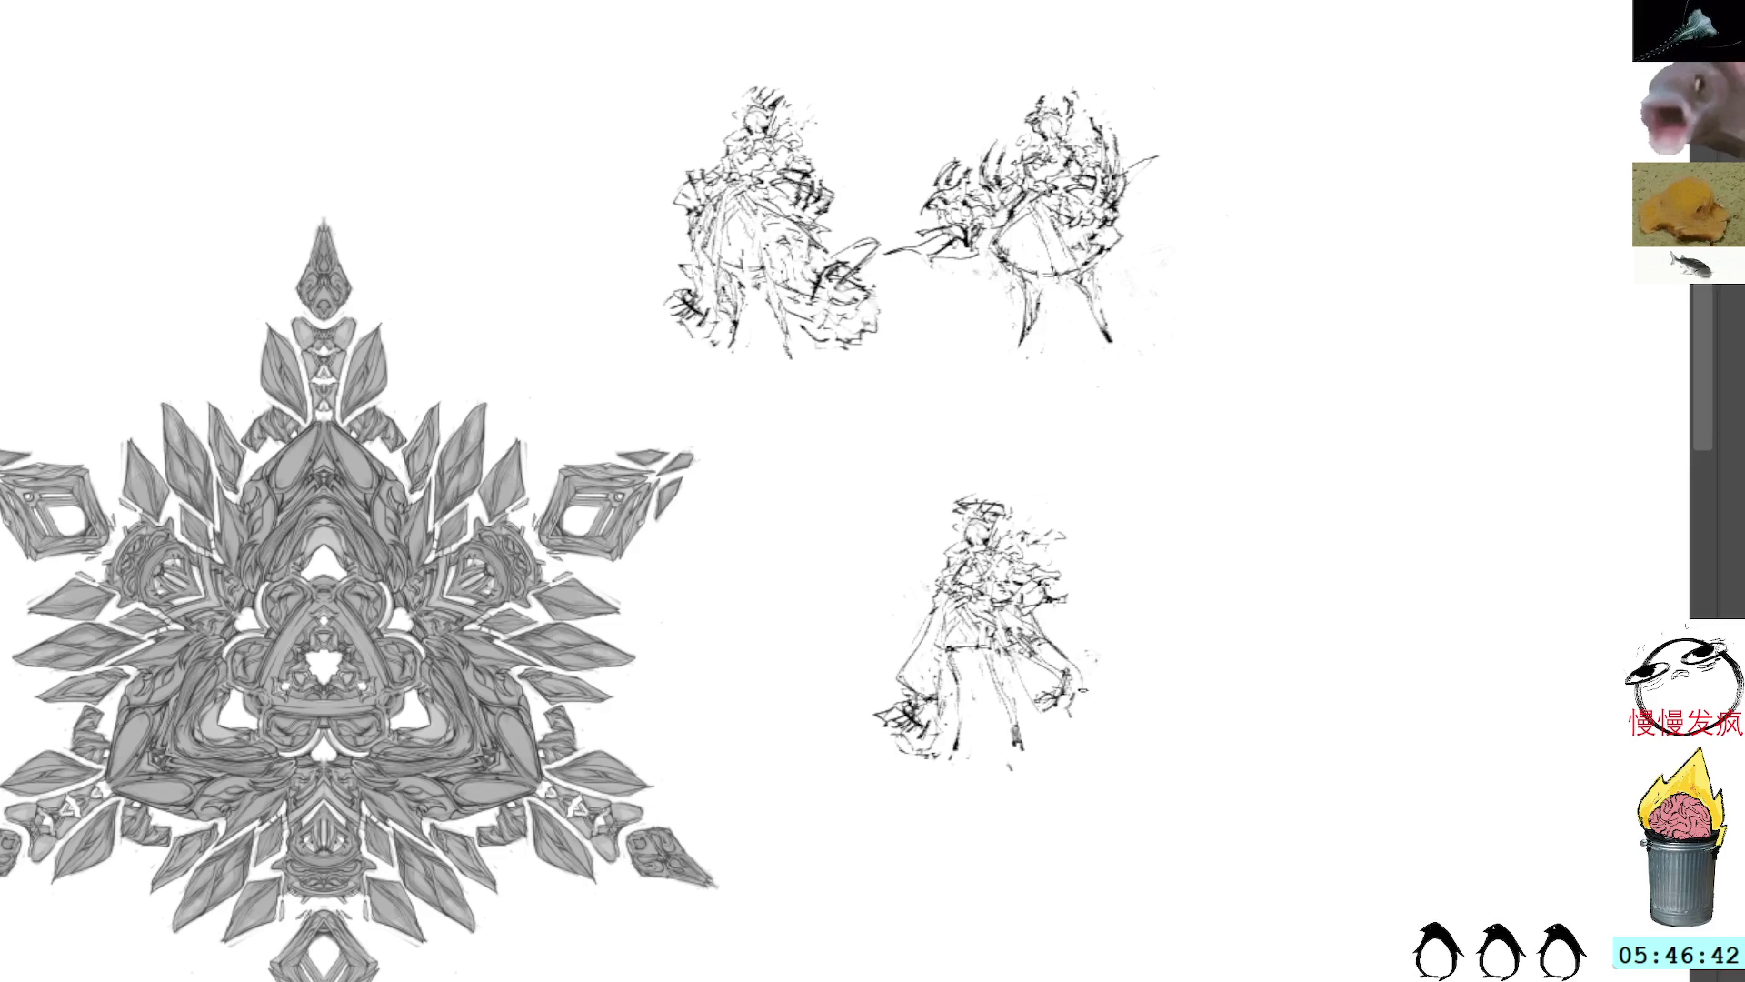
mouse_move(1005, 690)
left_mouse_down()
mouse_move(1046, 702)
mouse_move(1032, 714)
left_mouse_up()
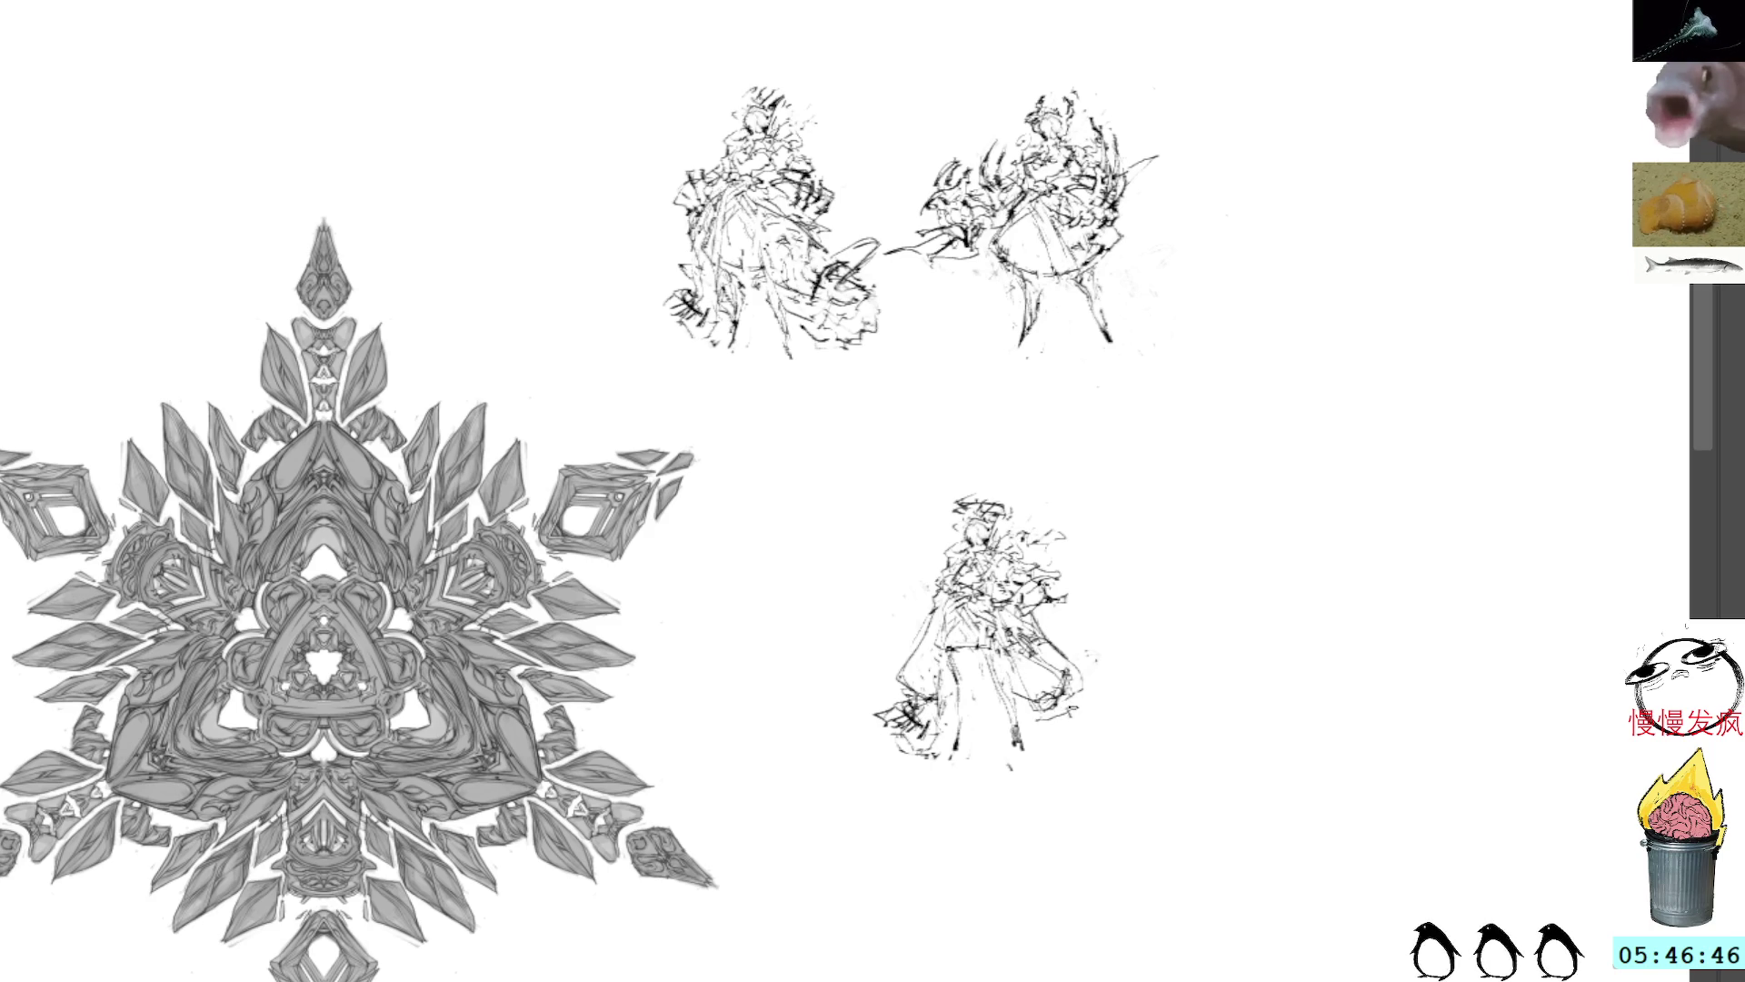
mouse_move(1070, 695)
left_mouse_down()
mouse_move(1059, 713)
mouse_move(1091, 700)
mouse_move(1068, 719)
left_mouse_up()
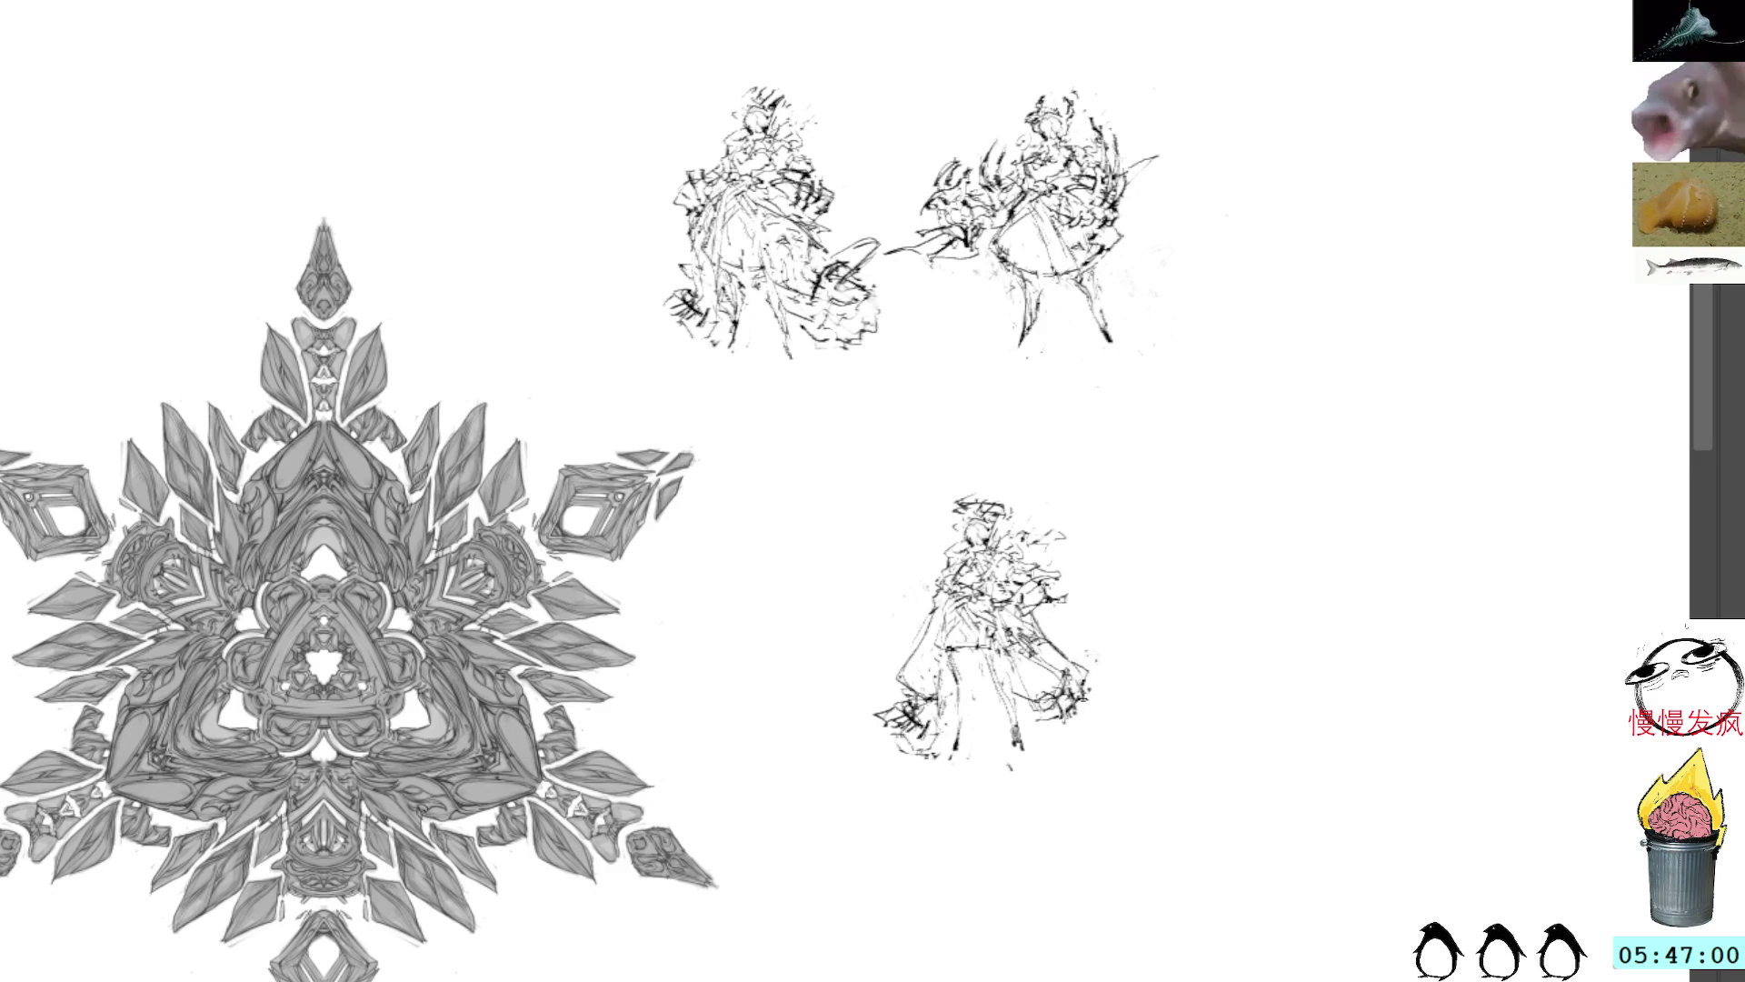
Step: Add small strokes below the right hem, undoing two rejected curved strokes
mouse_move(1059, 725)
left_mouse_down()
mouse_move(1055, 740)
mouse_move(1116, 713)
mouse_move(1129, 688)
left_mouse_up()
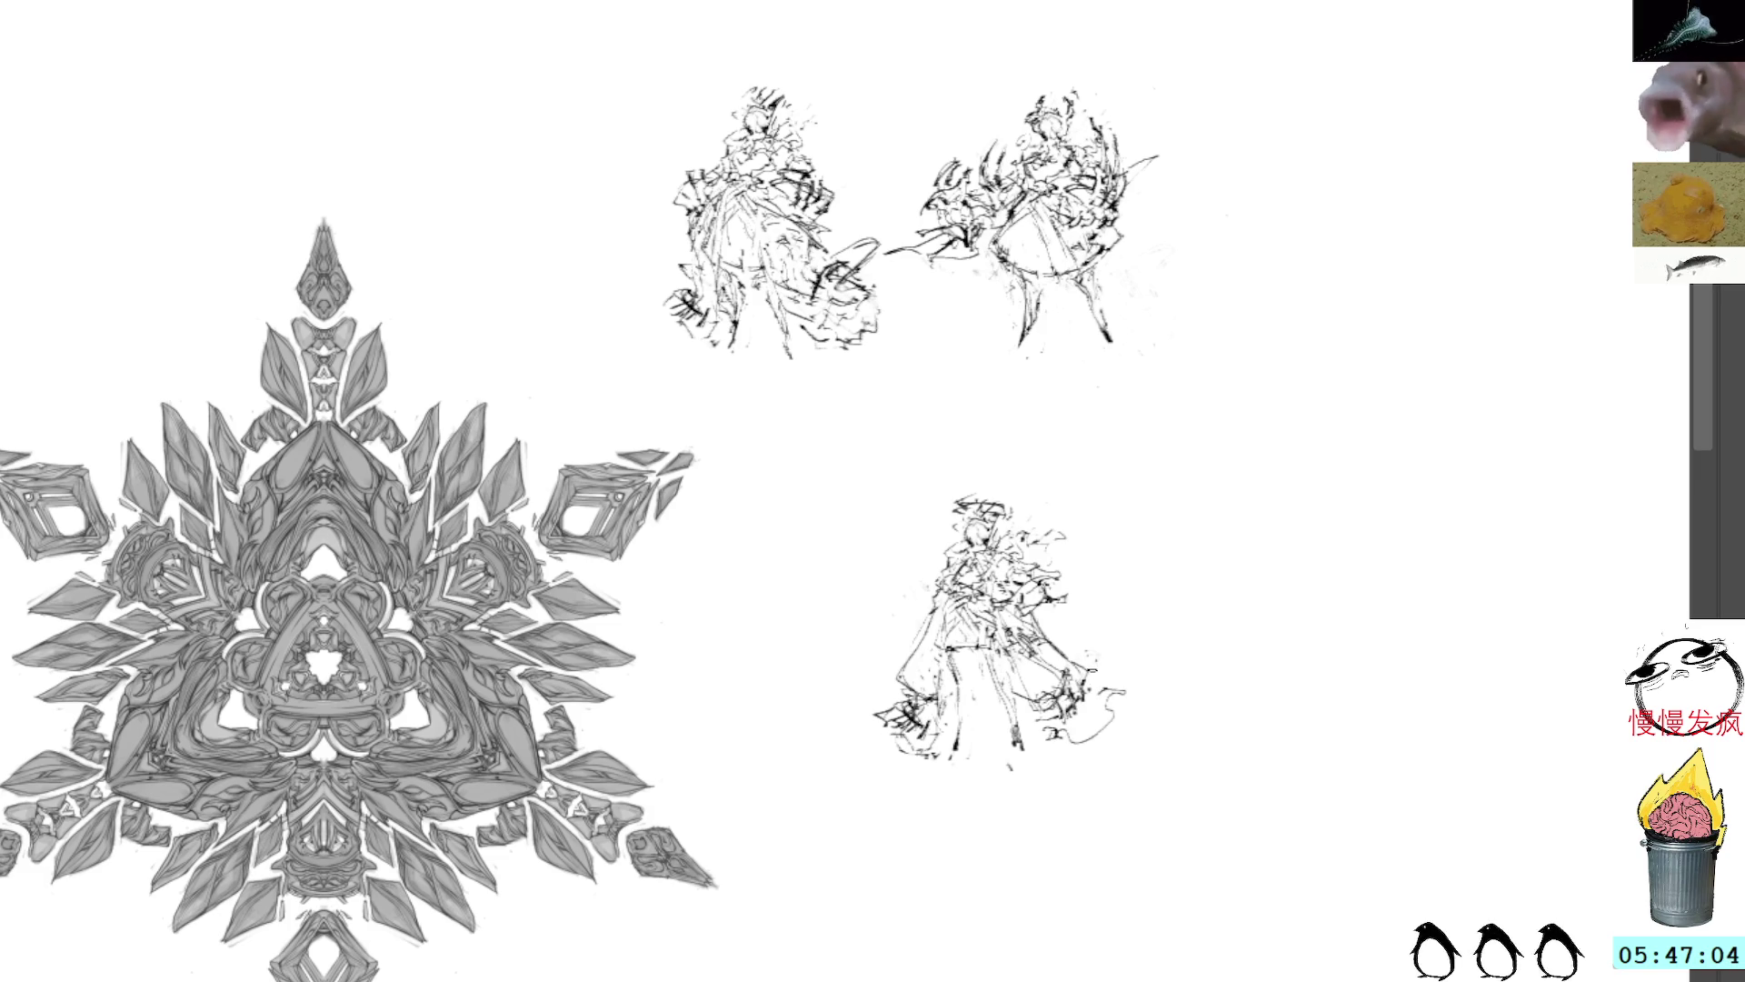
left_click_drag(1046, 732, 1122, 682)
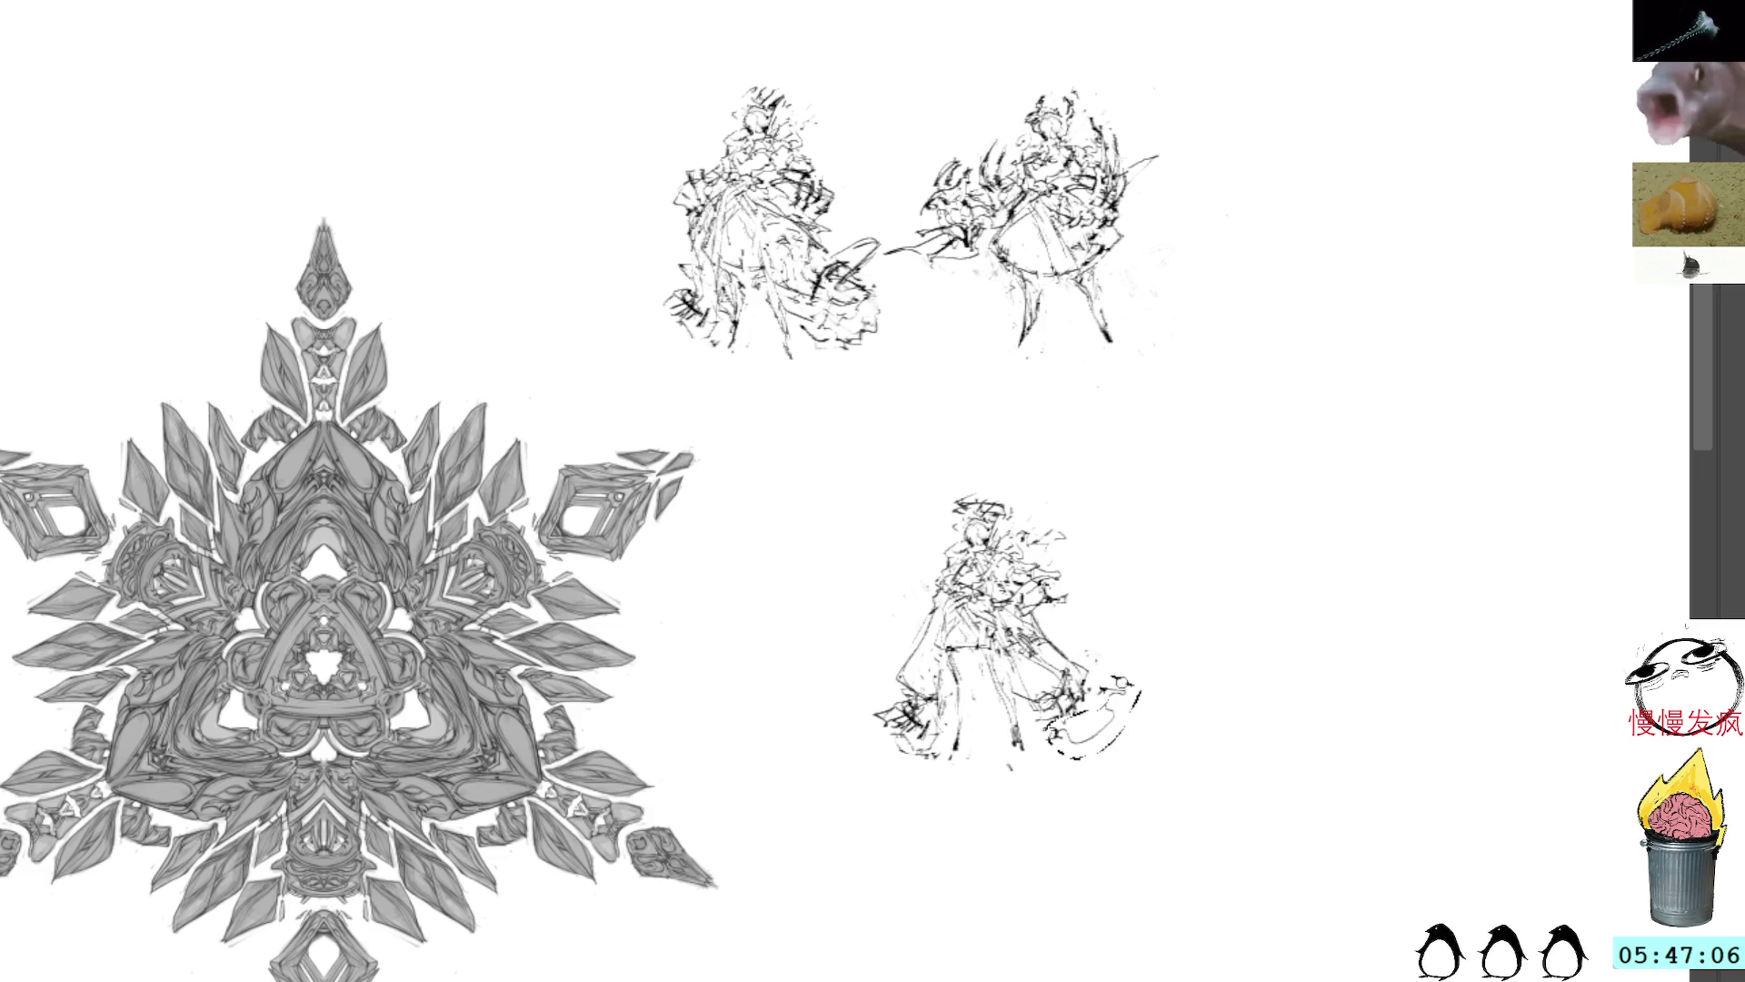
key("ctrl+z")
key("ctrl+z")
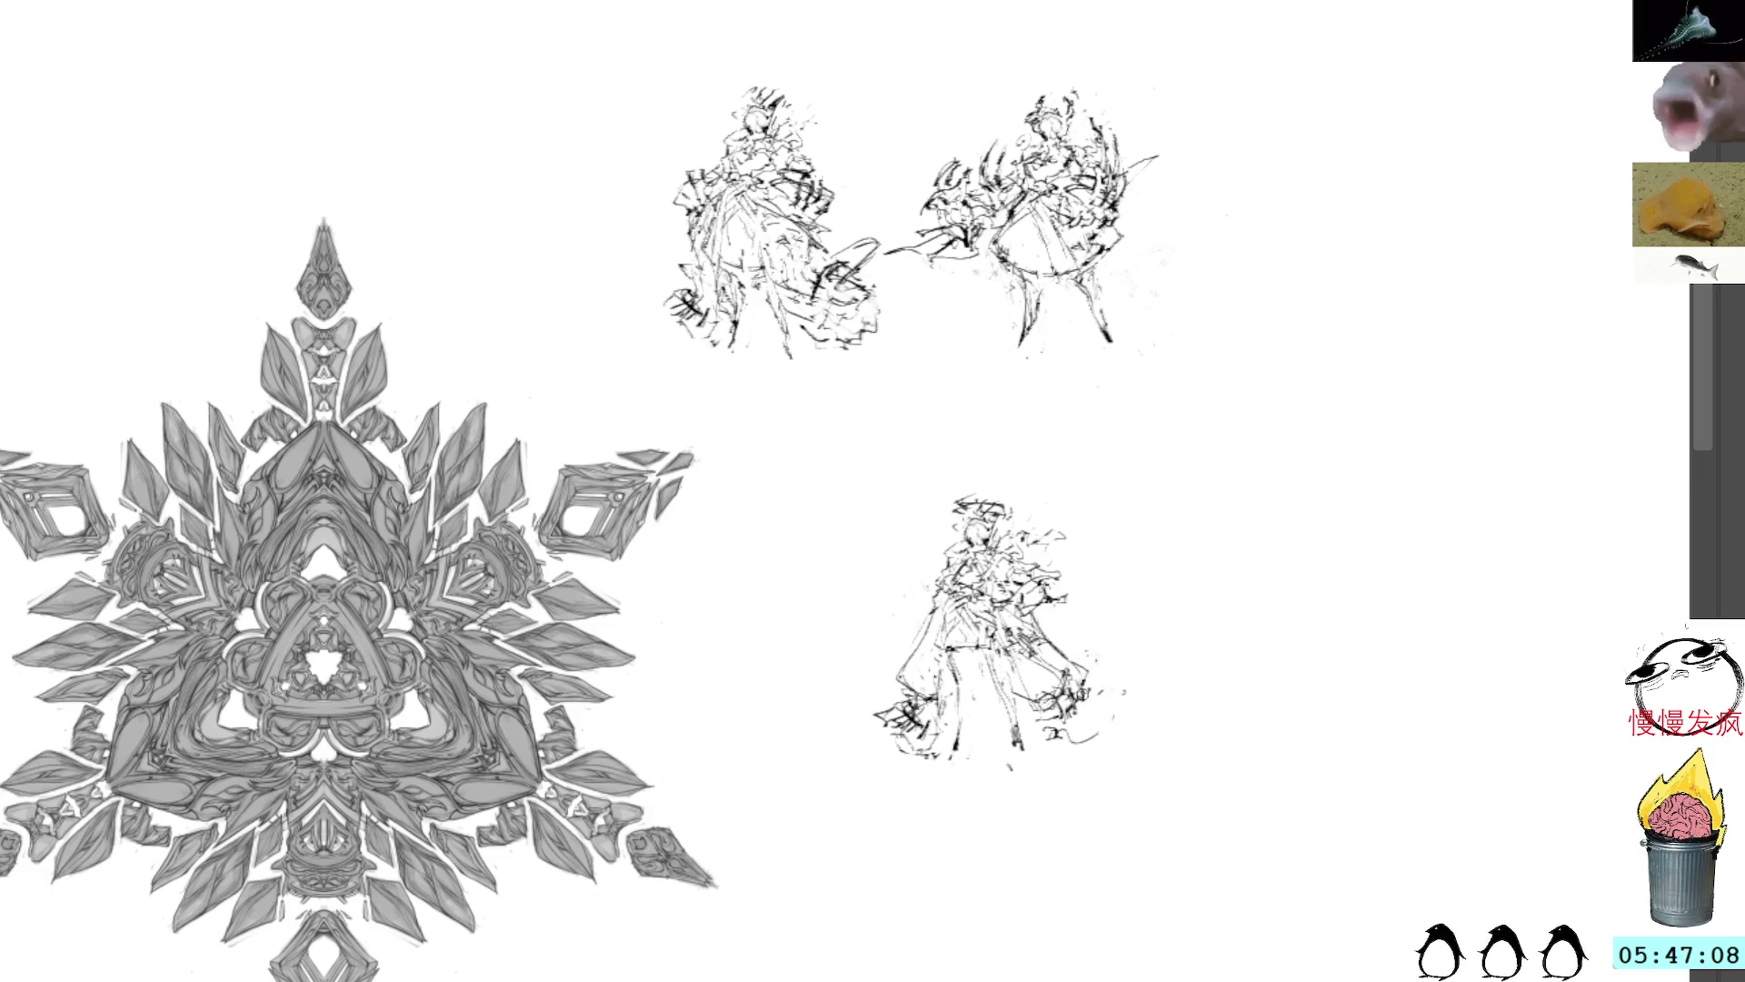
left_click_drag(1045, 754, 1123, 687)
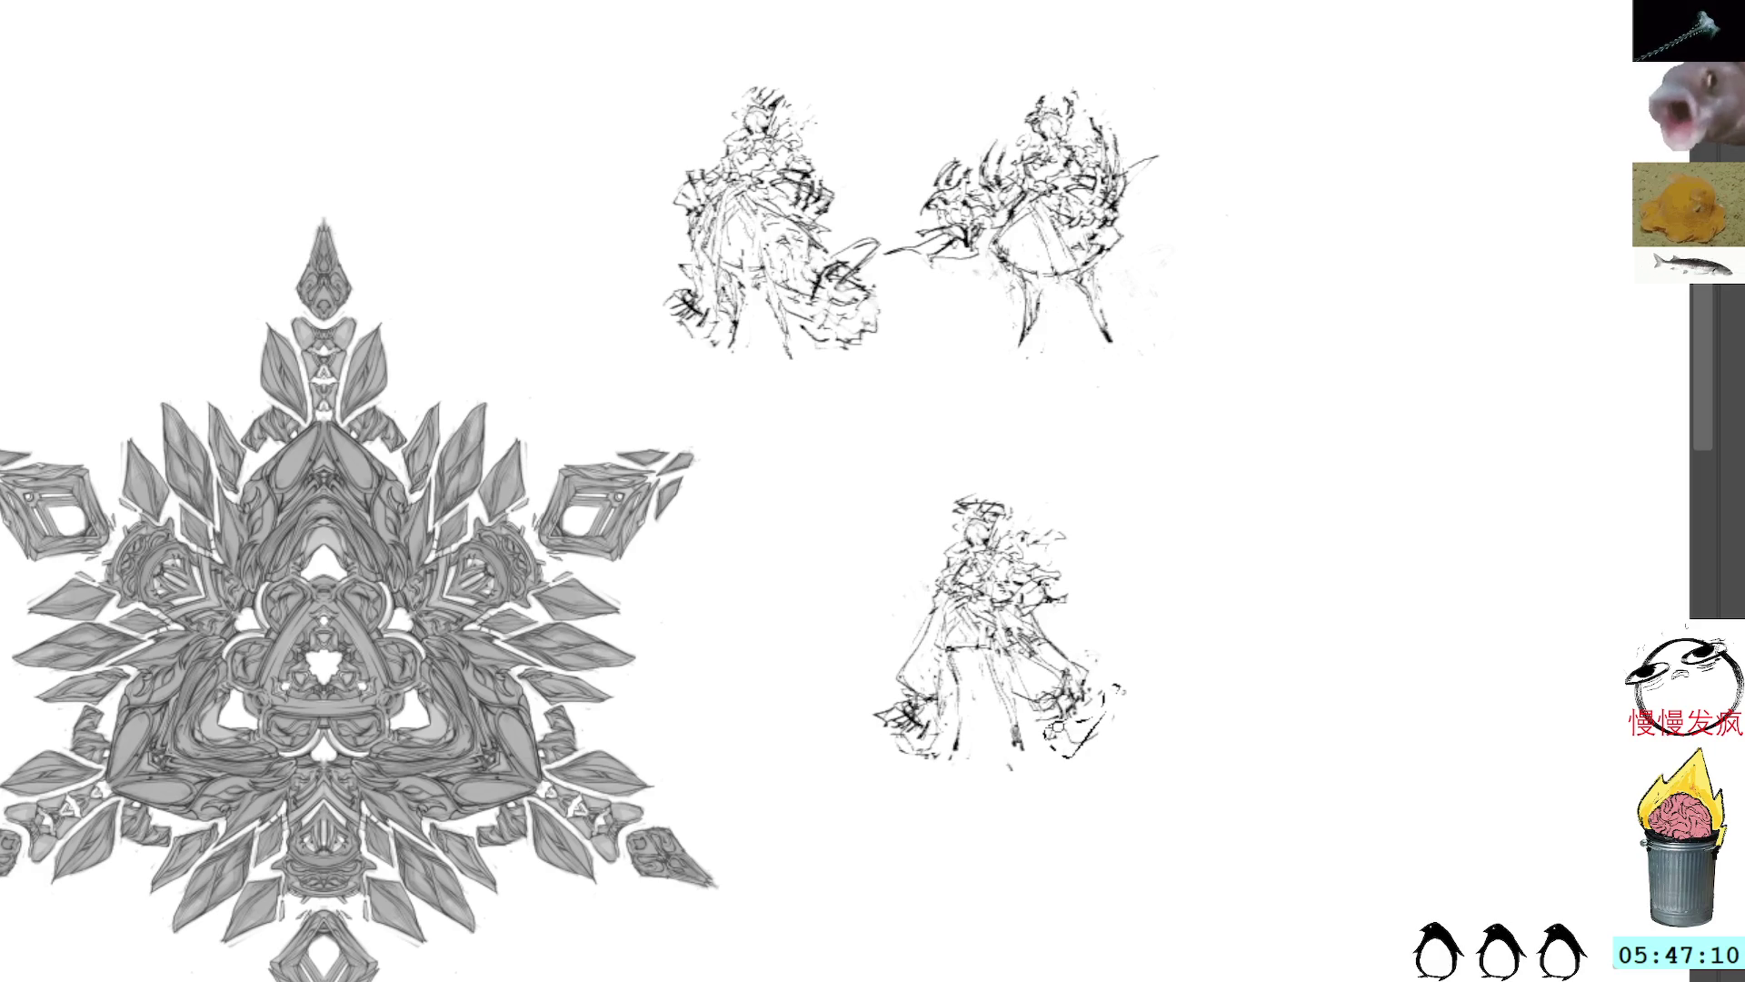
key("ctrl+z")
key("ctrl+z")
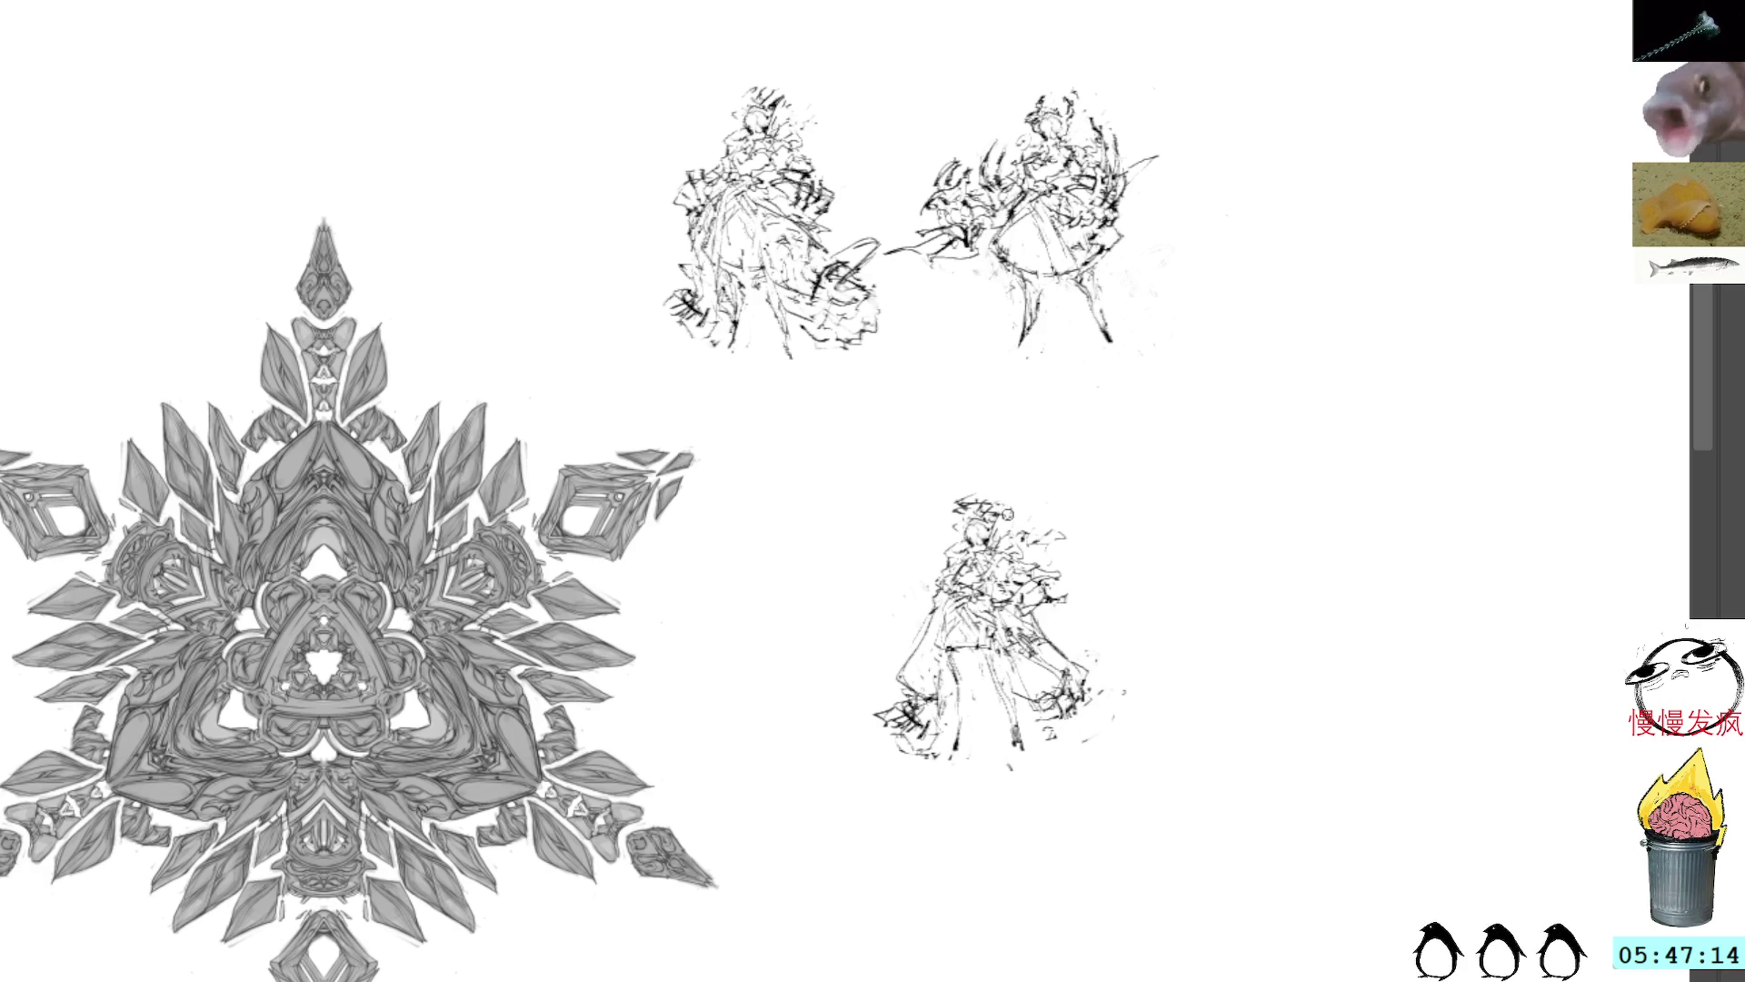
Step: Add strokes above the head, around the right foot and down the legs
left_click_drag(964, 501, 1002, 491)
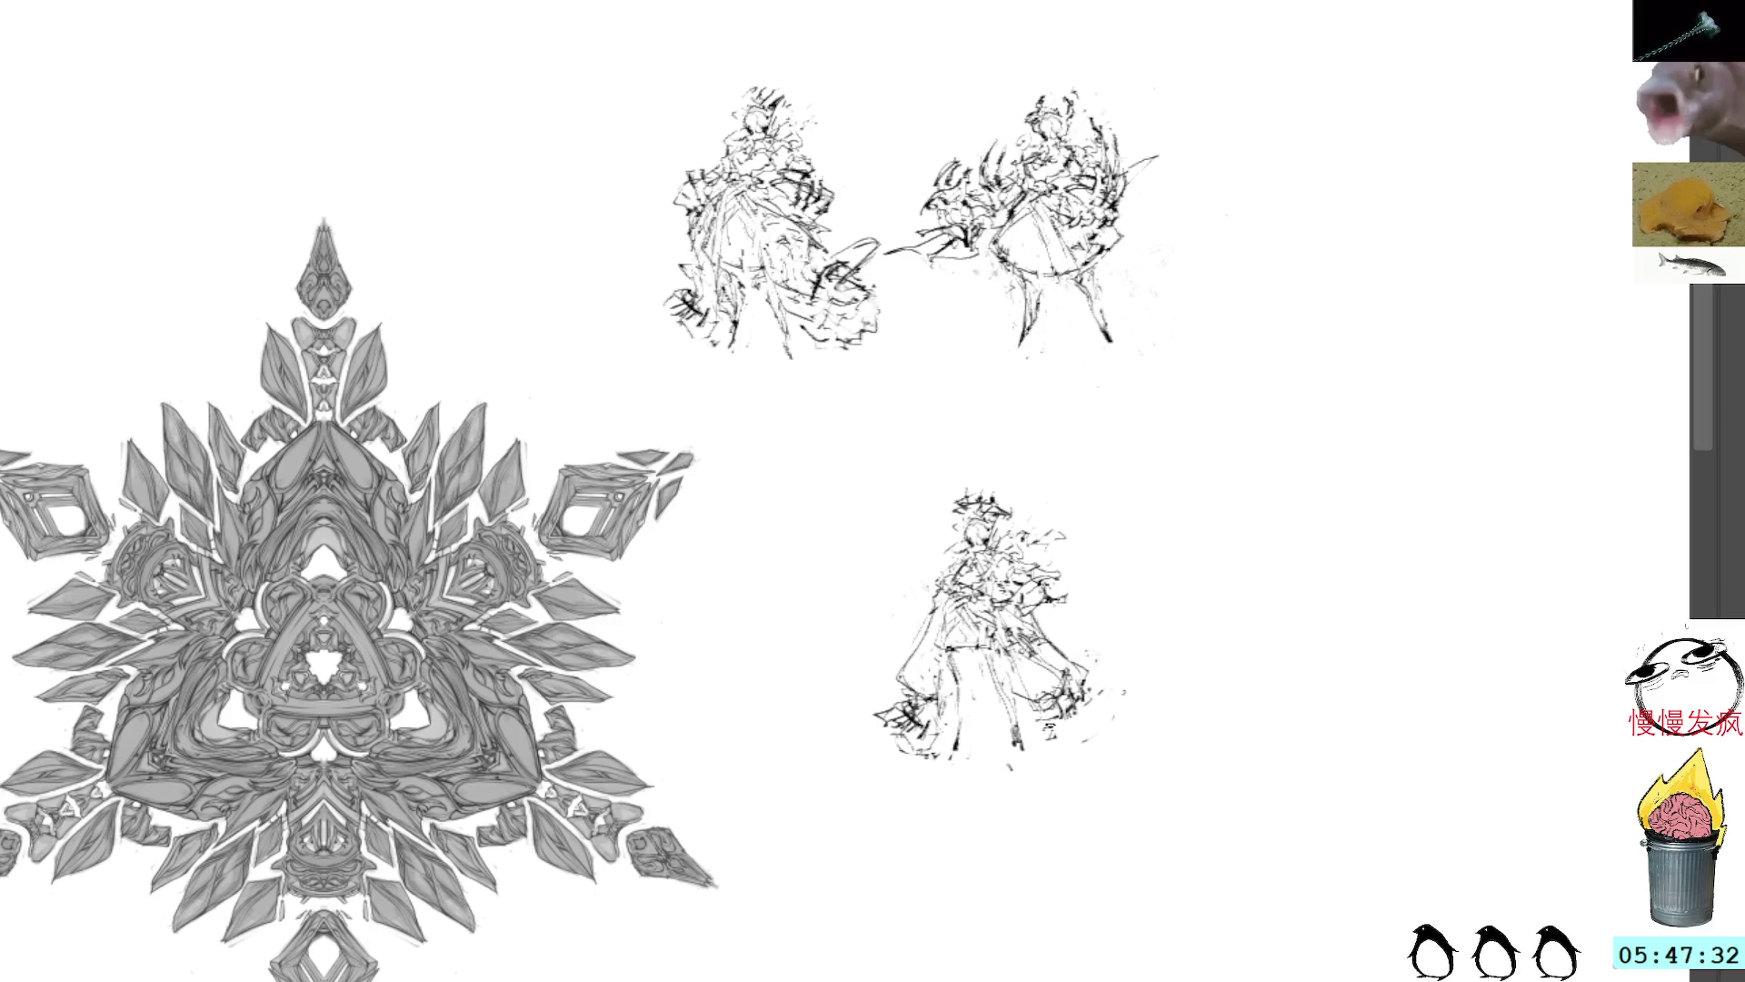
mouse_move(1044, 735)
left_mouse_down()
mouse_move(1082, 738)
mouse_move(1109, 713)
left_mouse_up()
left_click_drag(1097, 719, 1114, 694)
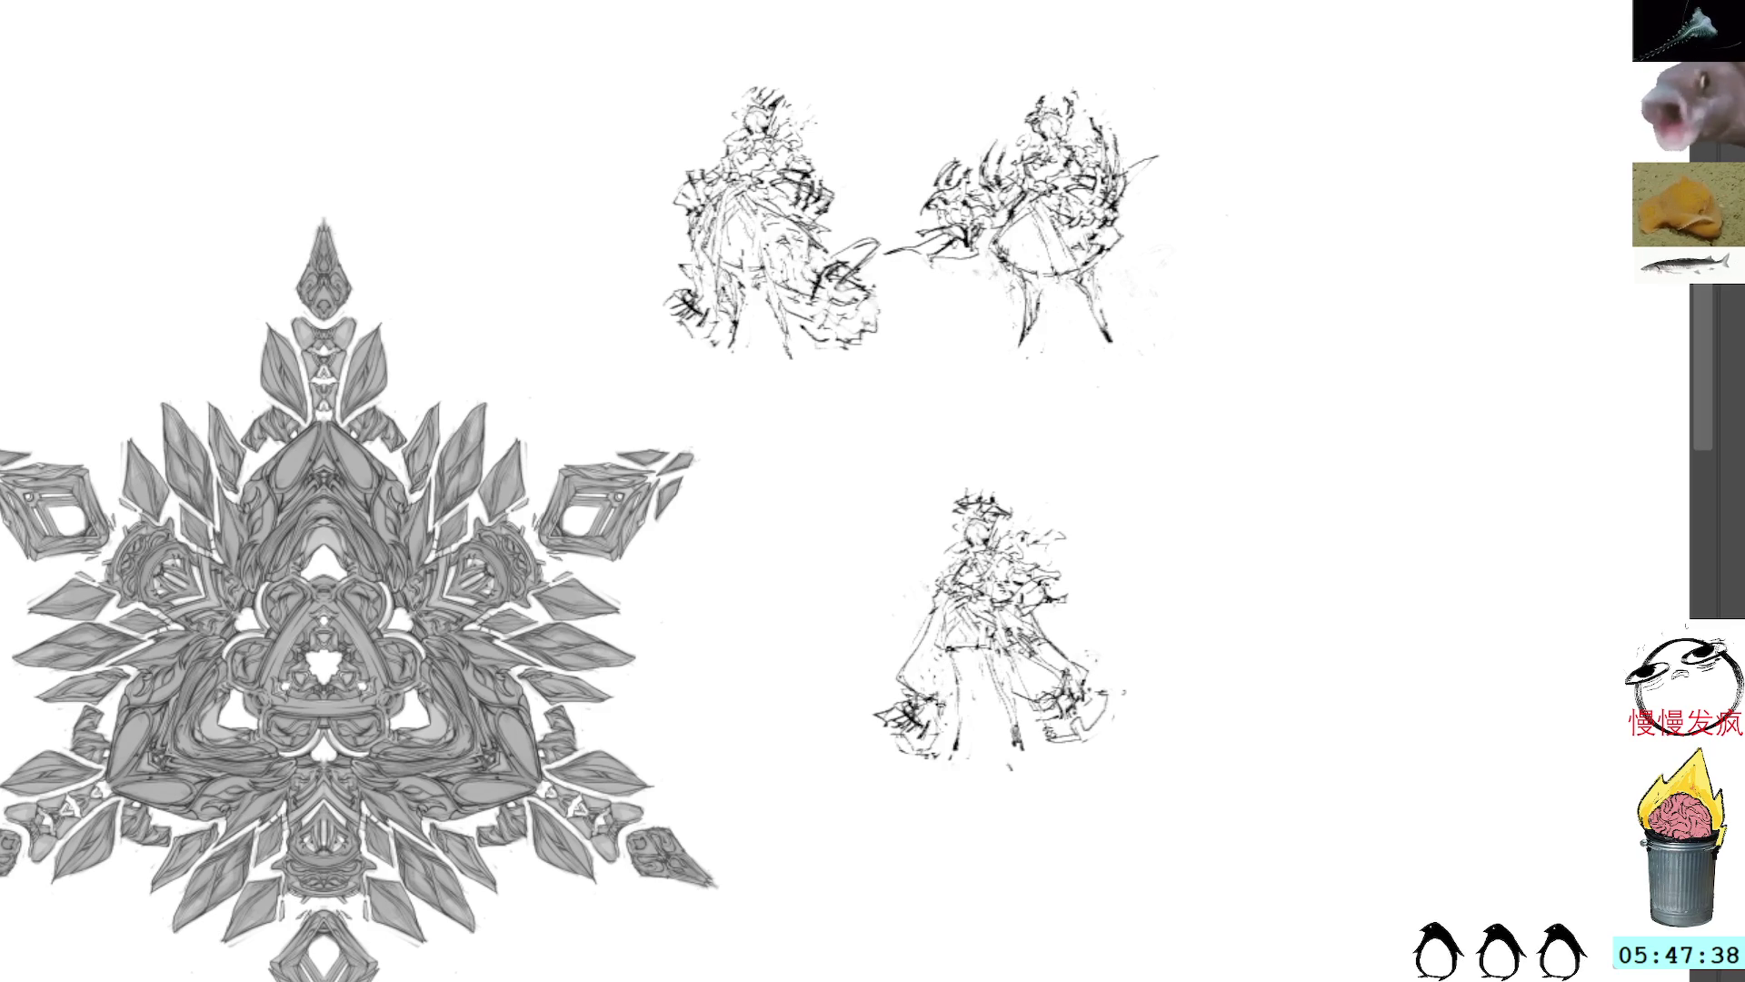
left_click_drag(969, 647, 954, 754)
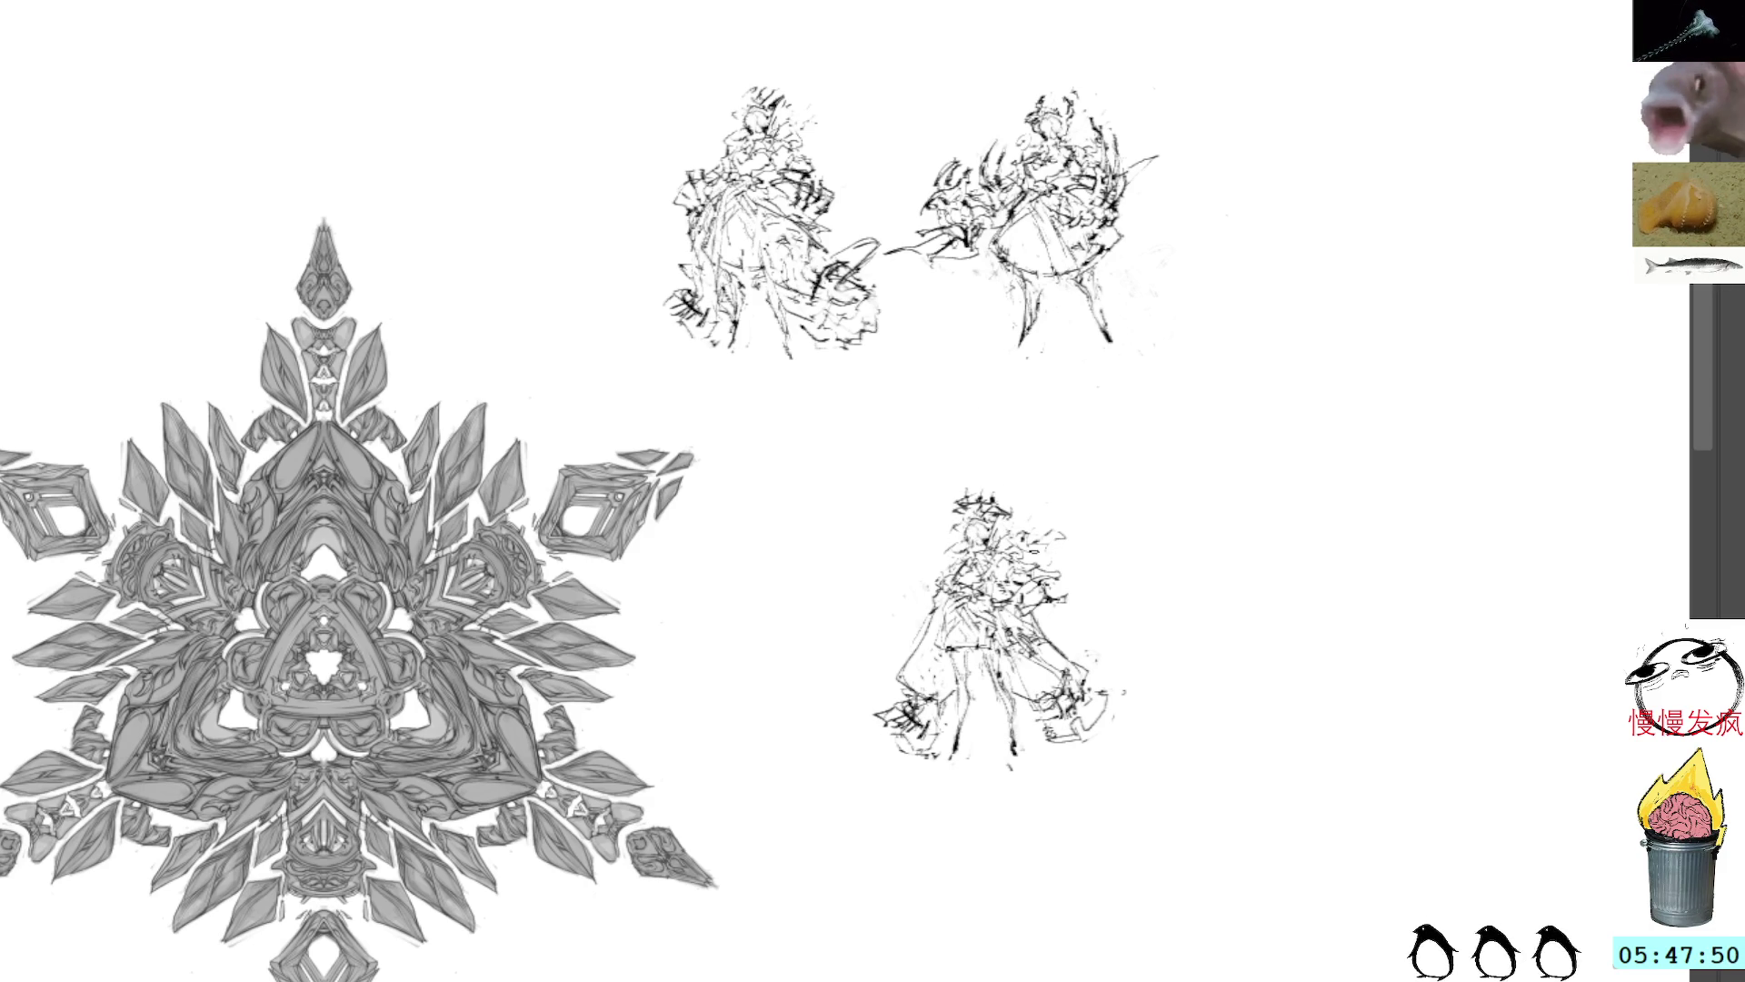
Step: Draw wavy hair strands trailing right of the lower sketch's head, shoulder and arm
mouse_move(1030, 549)
left_mouse_down()
mouse_move(1090, 548)
mouse_move(1057, 552)
mouse_move(1102, 576)
mouse_move(1077, 586)
mouse_move(1087, 571)
mouse_move(1071, 624)
mouse_move(1095, 607)
left_mouse_up()
left_click_drag(1097, 601, 1088, 622)
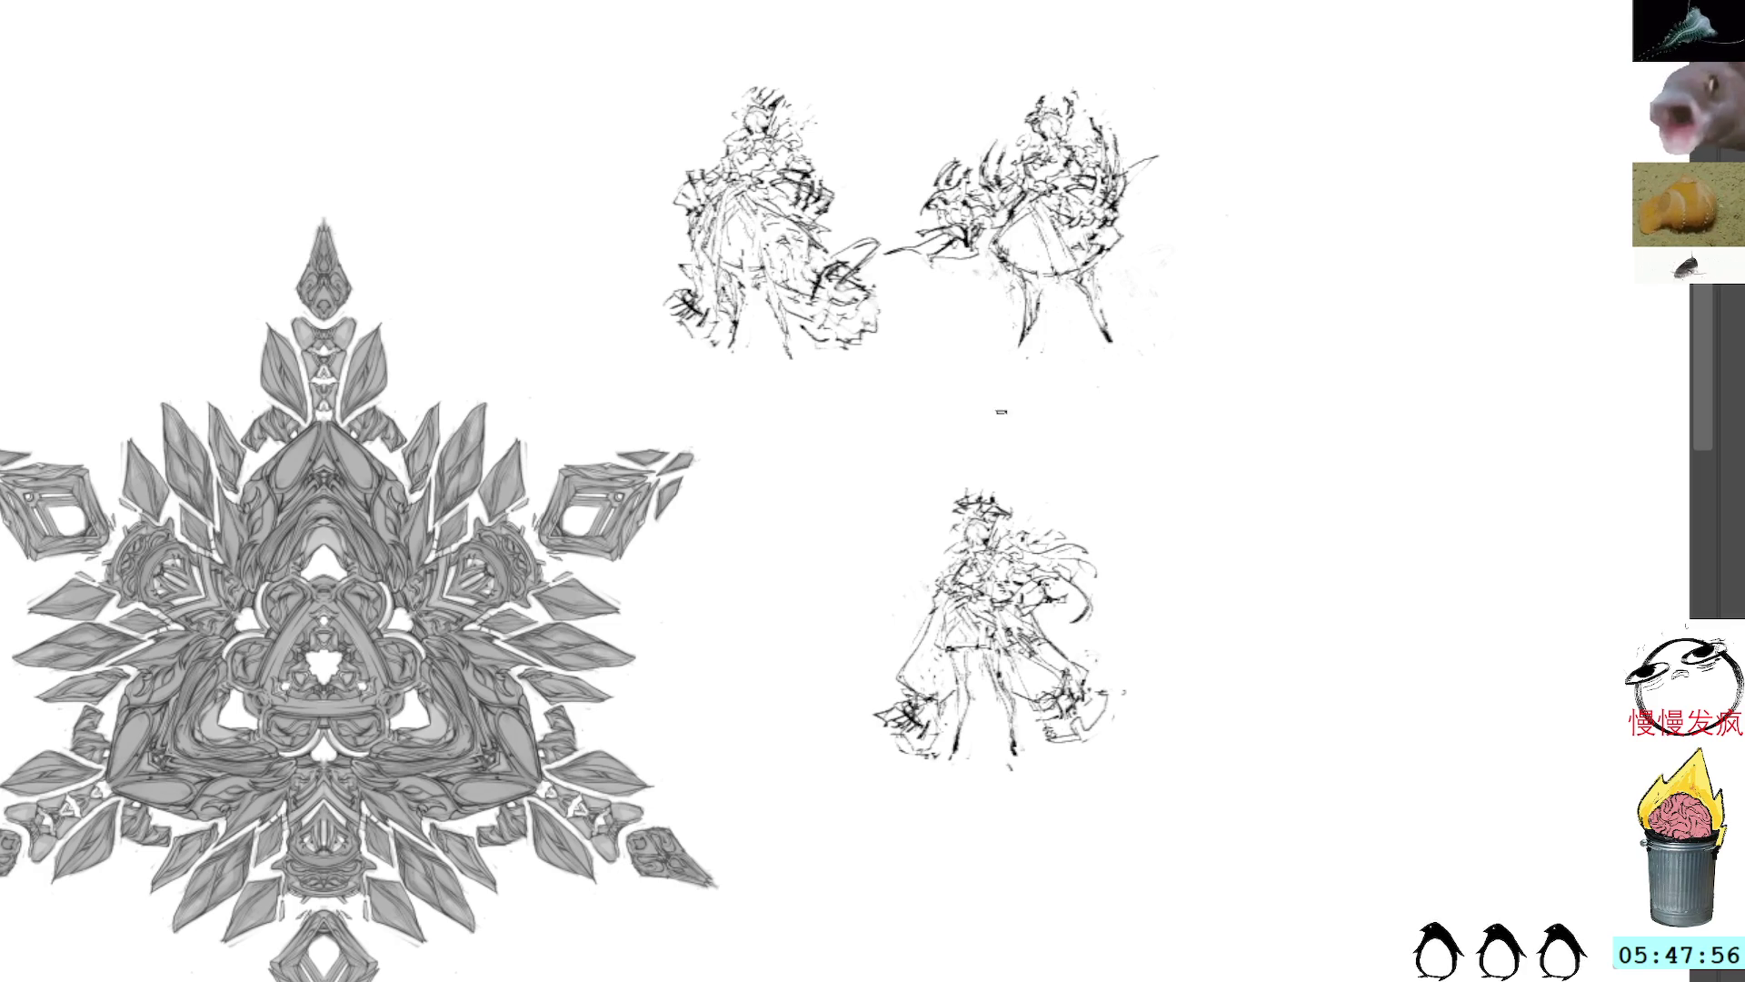
mouse_move(1037, 560)
left_mouse_down()
mouse_move(1095, 598)
mouse_move(1065, 592)
mouse_move(1066, 569)
left_mouse_up()
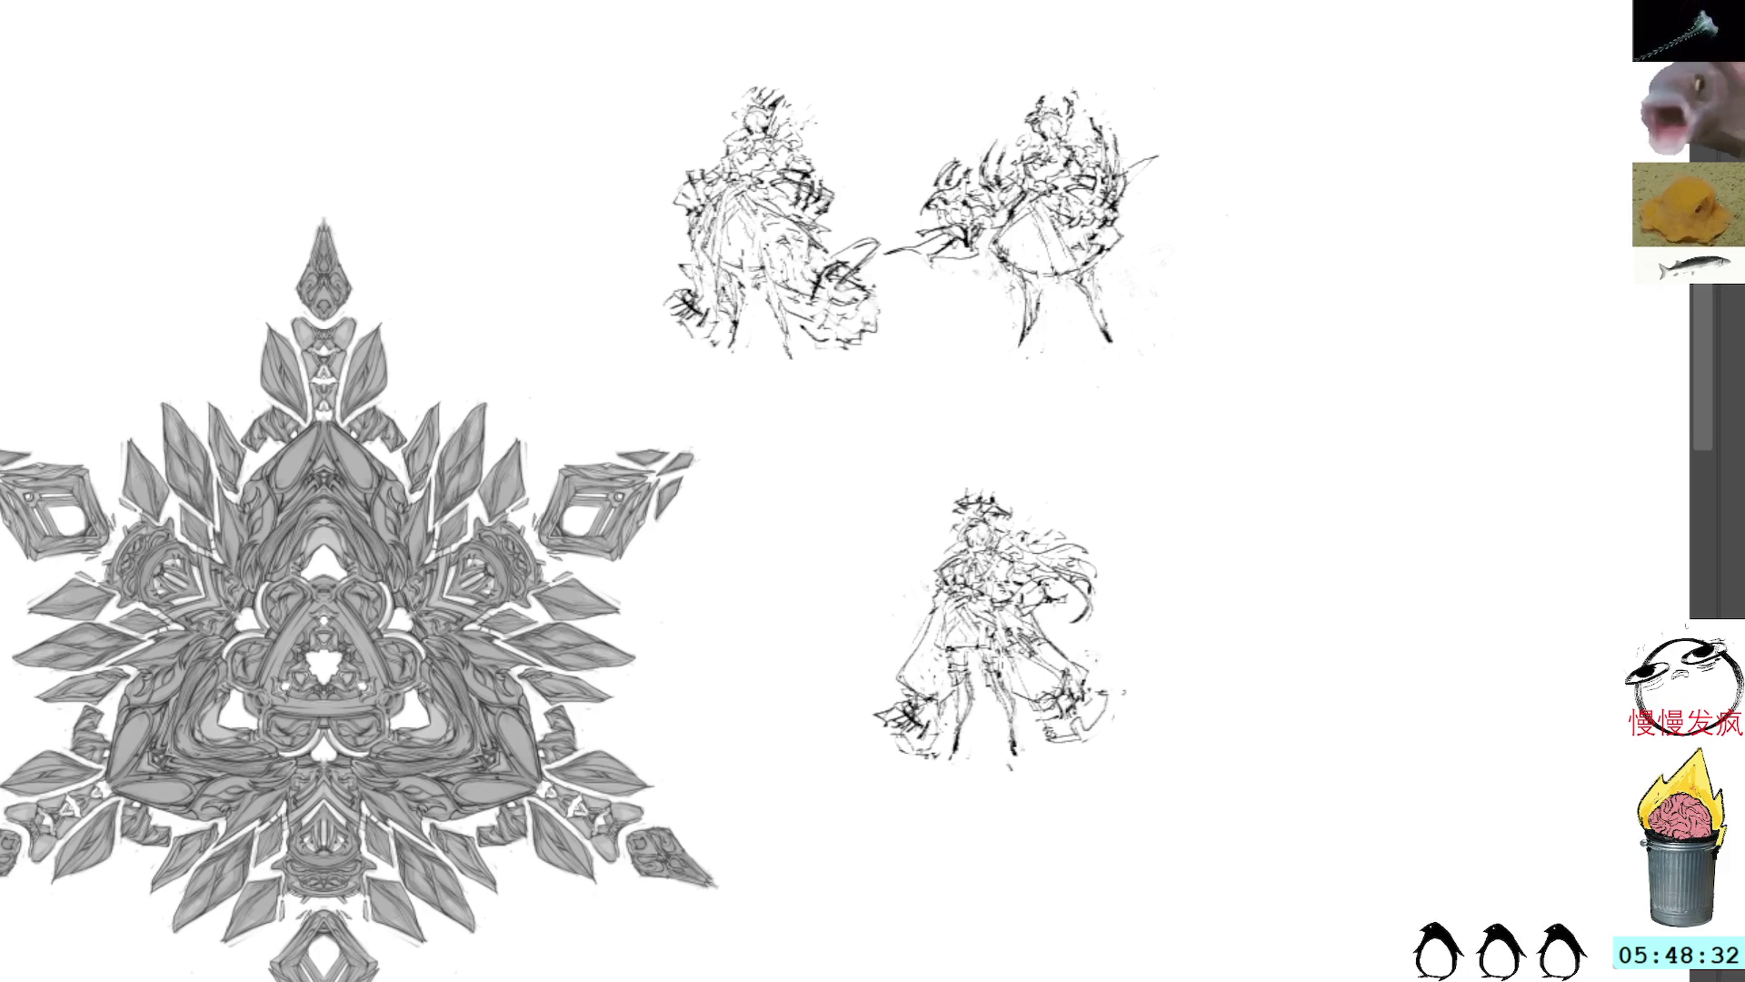
Step: Move the lower sketch into the top row as a third figure, adding a couple of thin strokes
mouse_move(1103, 780)
left_mouse_down()
mouse_move(1137, 715)
mouse_move(830, 700)
mouse_move(1150, 769)
left_mouse_up()
key("ctrl+t")
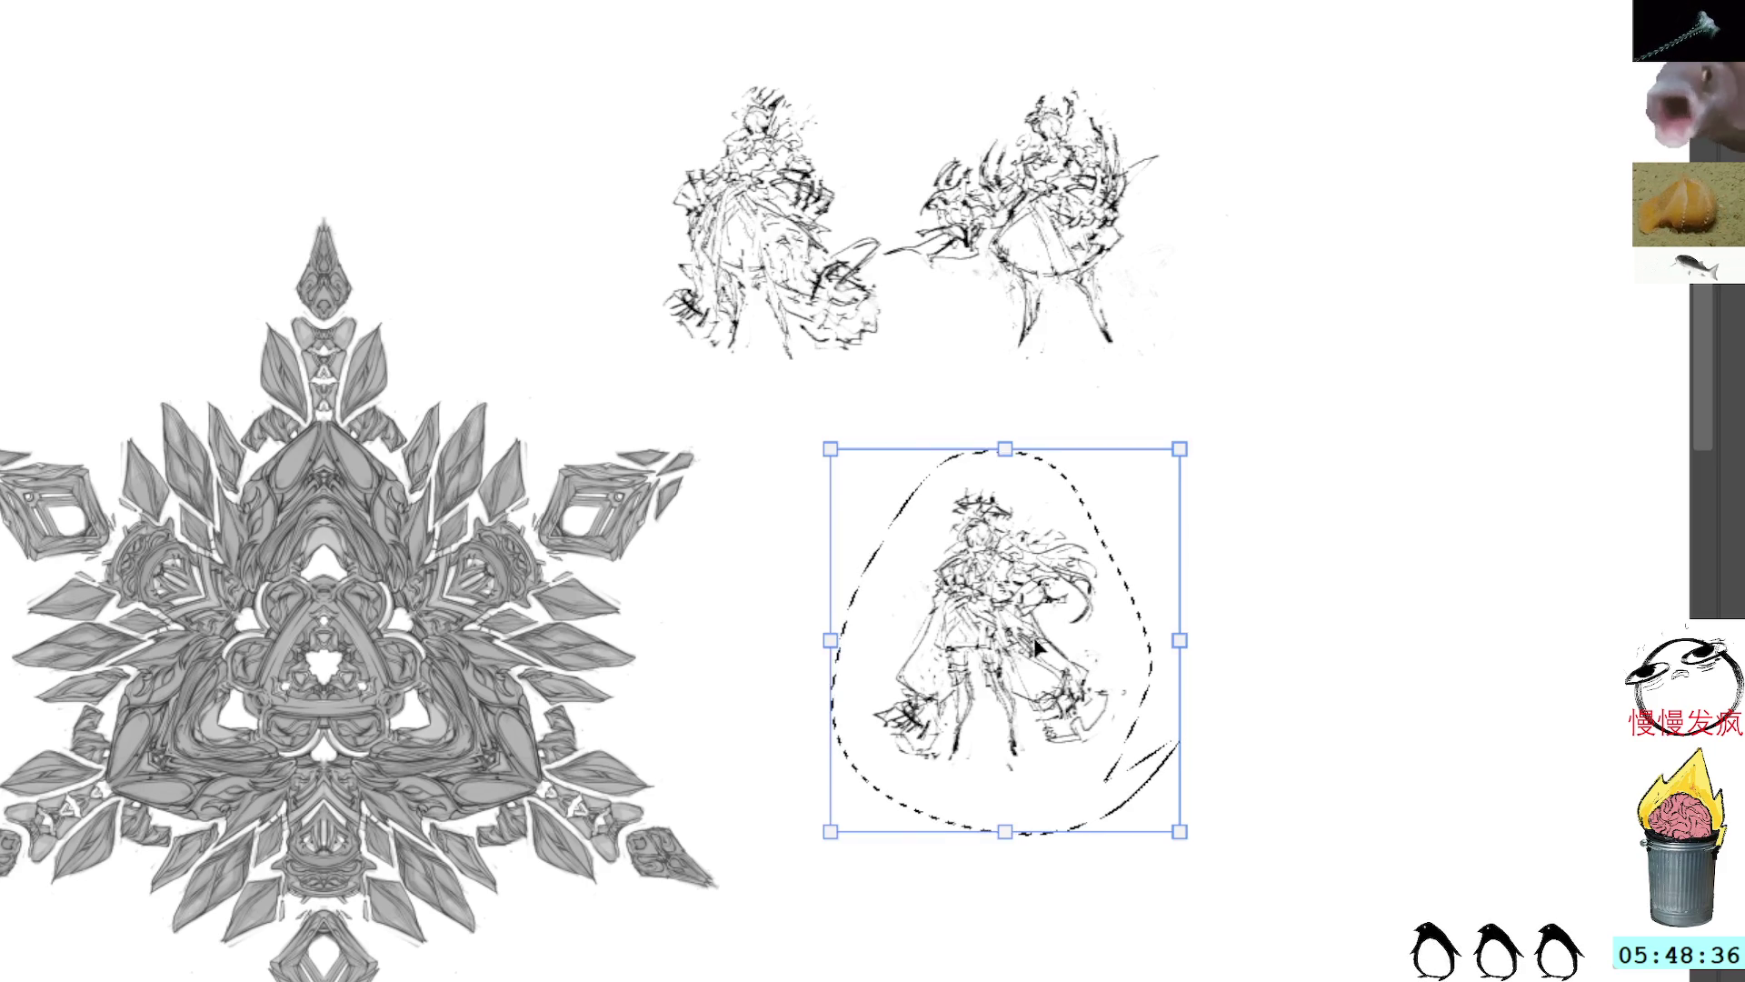
mouse_move(1033, 636)
left_mouse_down()
mouse_move(839, 550)
mouse_move(1372, 199)
mouse_move(1337, 211)
left_mouse_up()
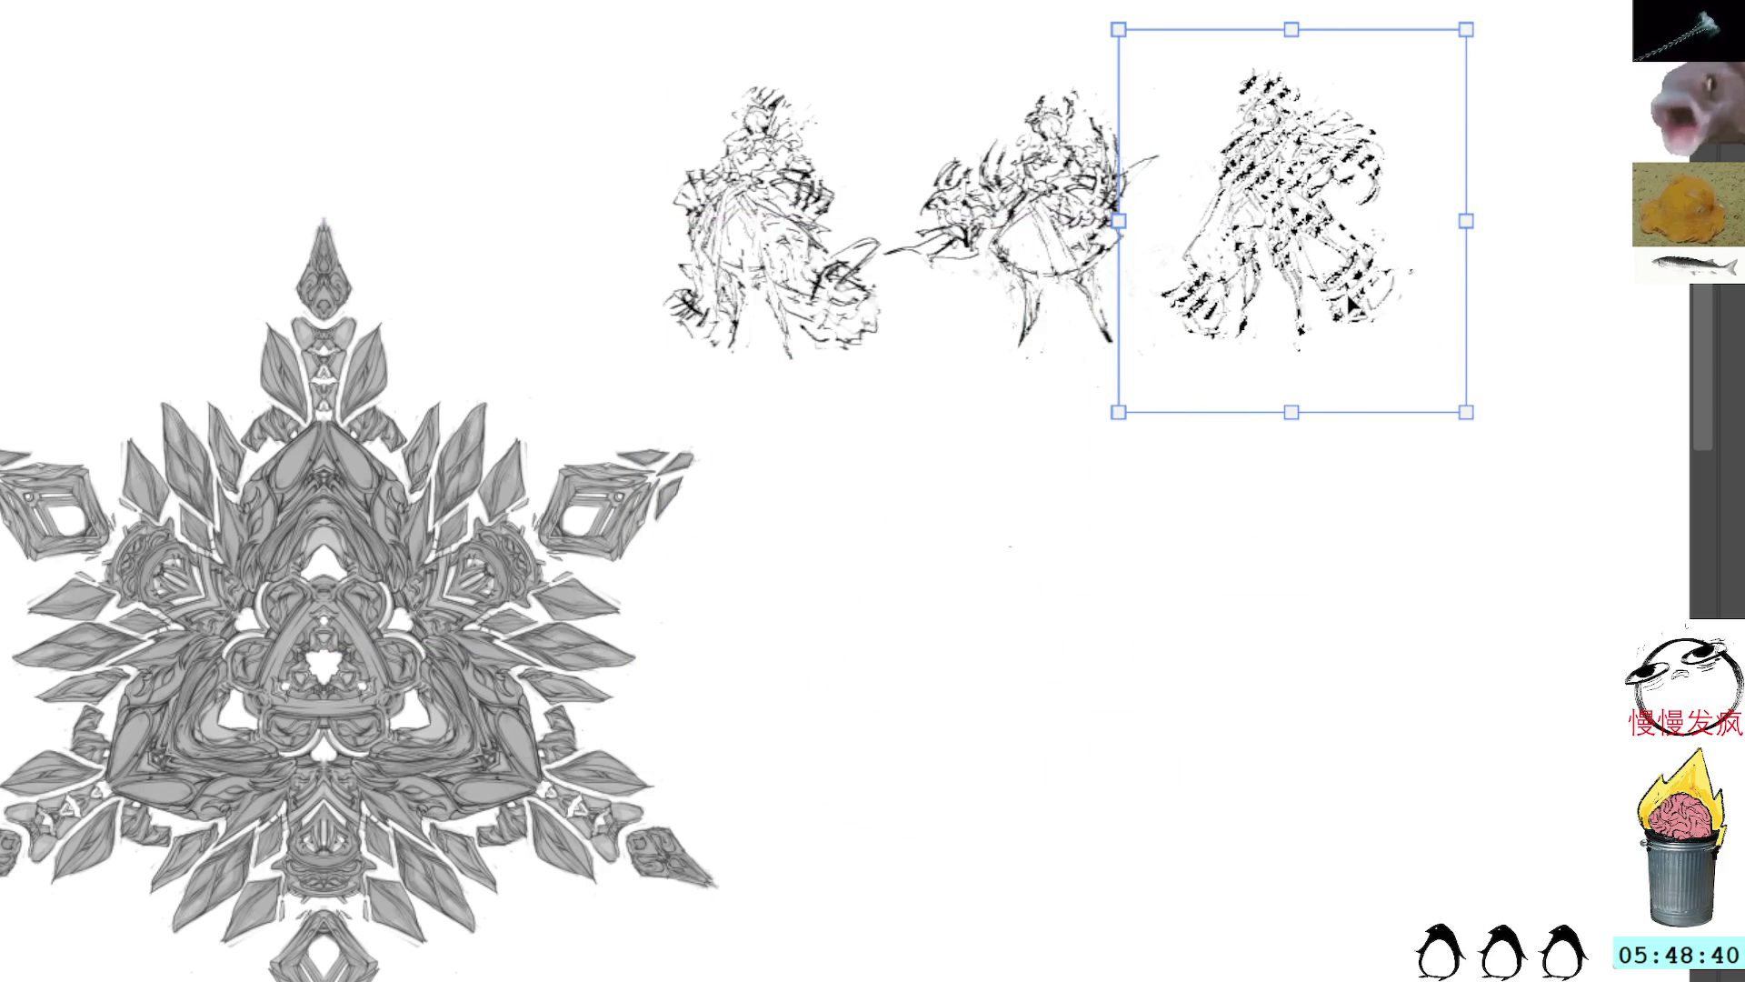
left_click_drag(1350, 300, 1356, 298)
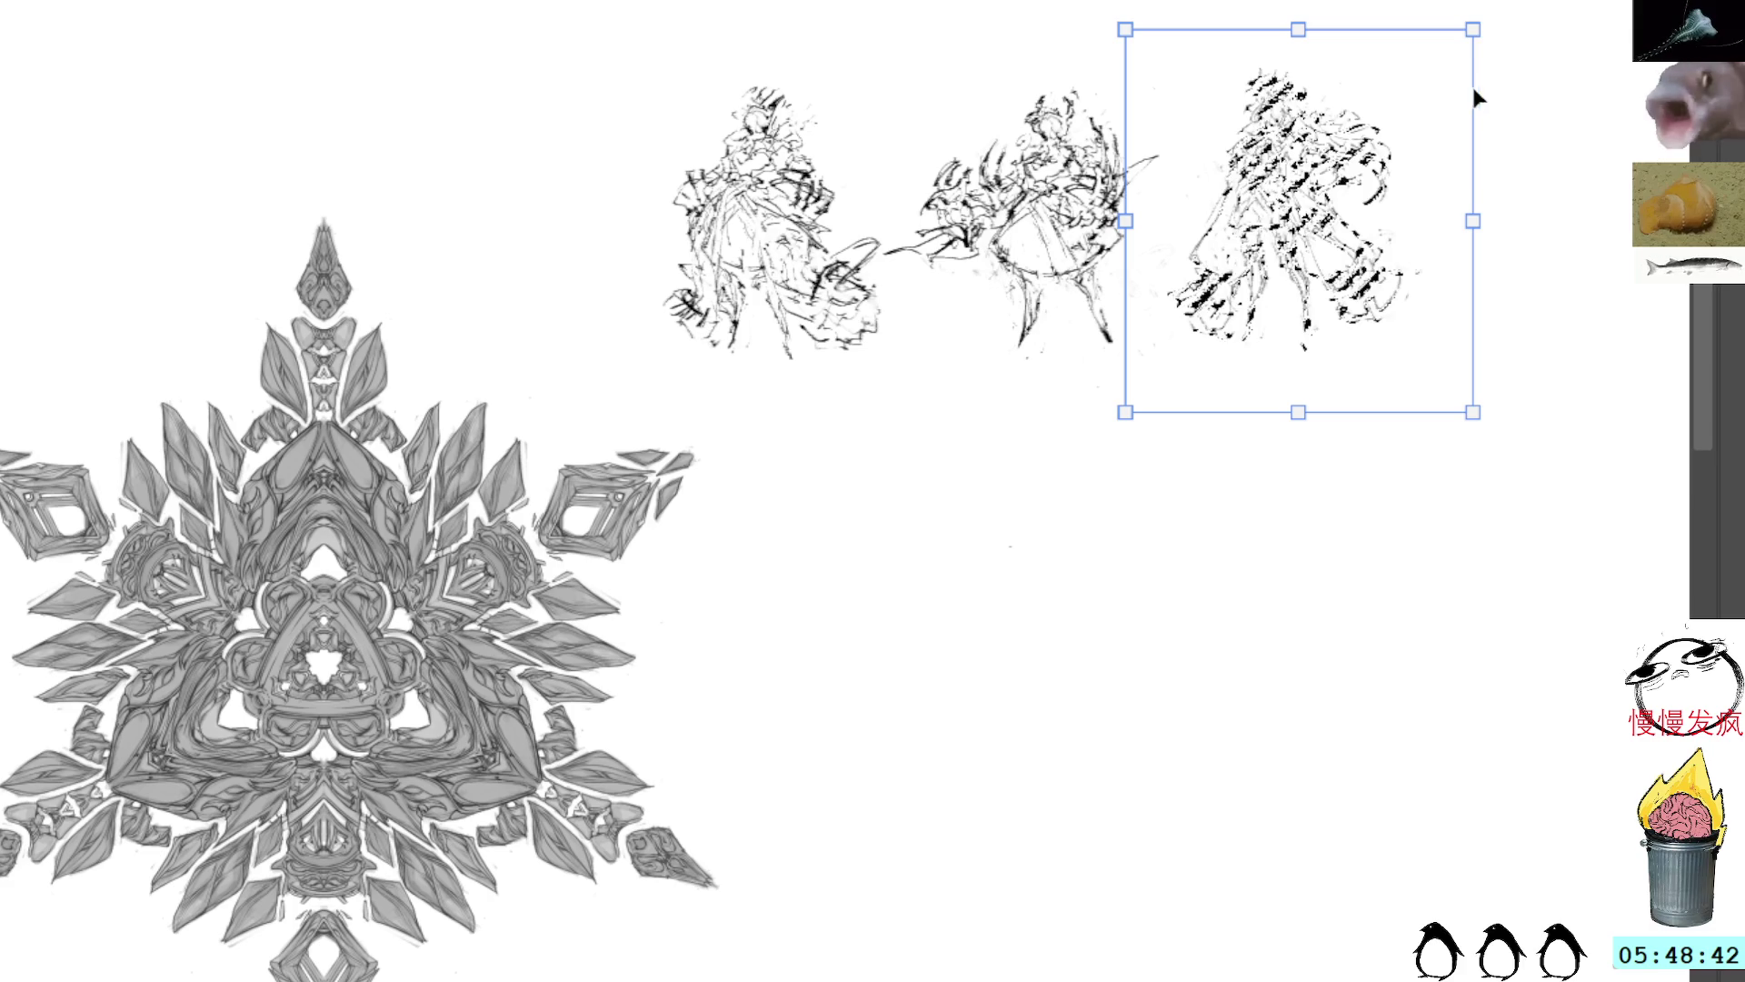
key("Down")
key("Down")
key("Down")
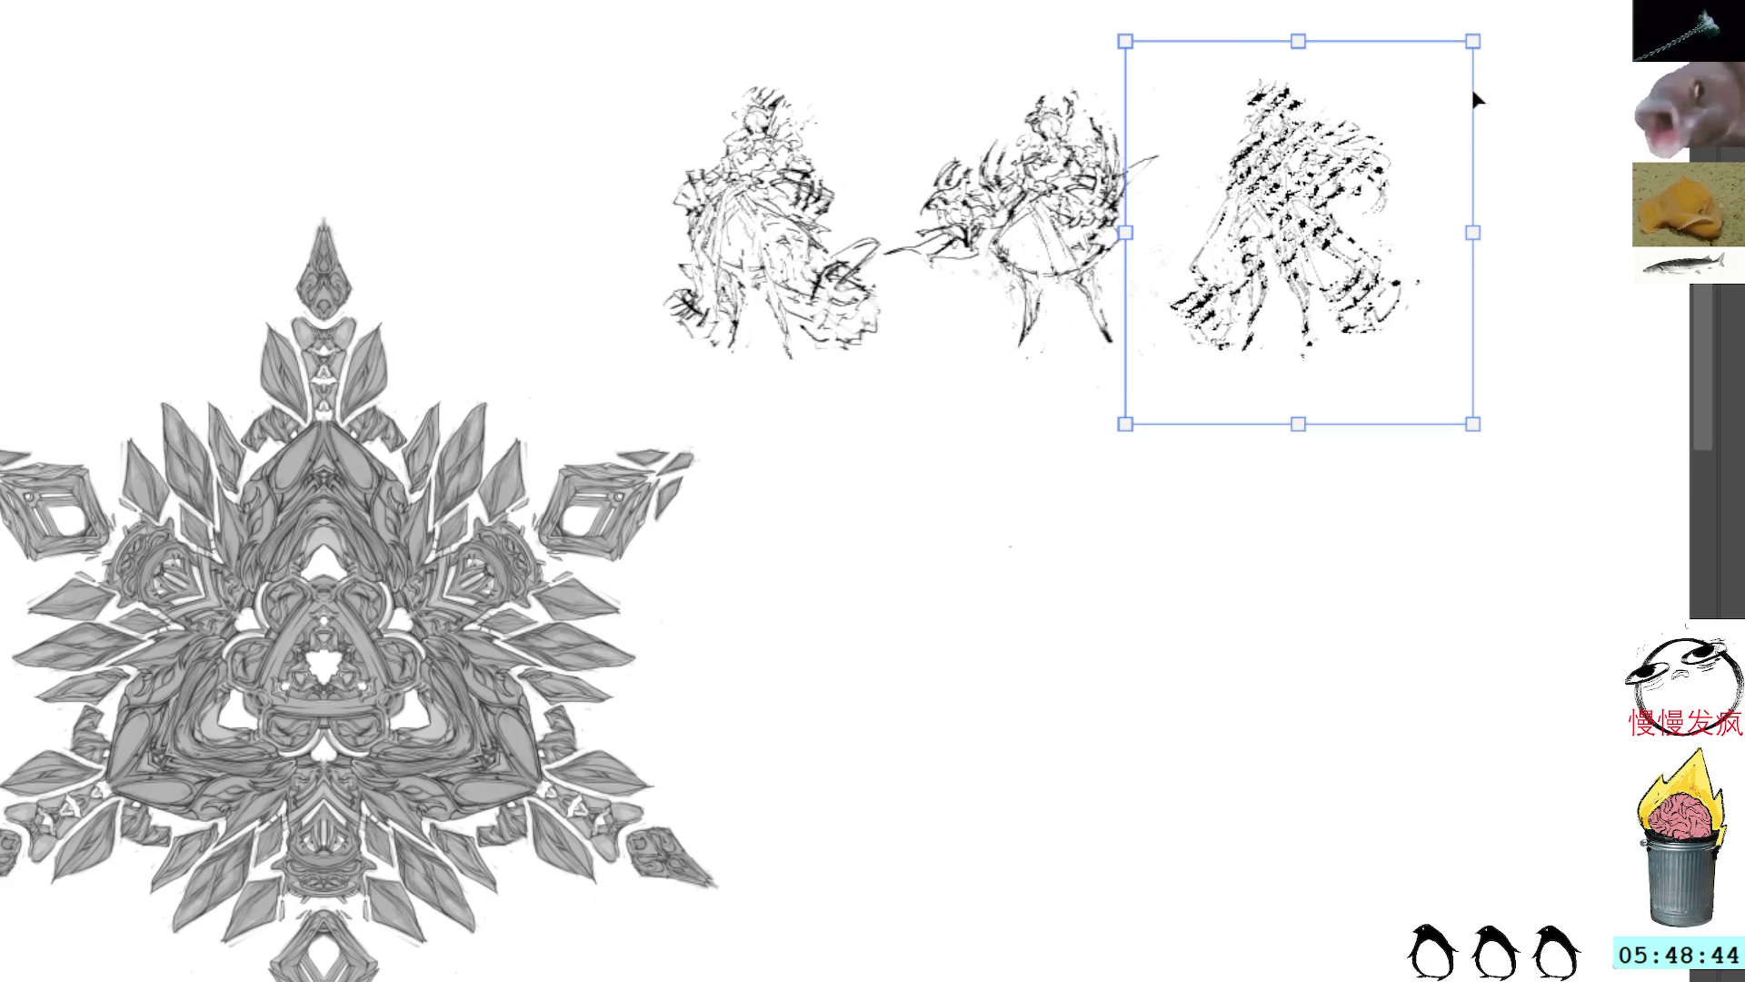
key("Return")
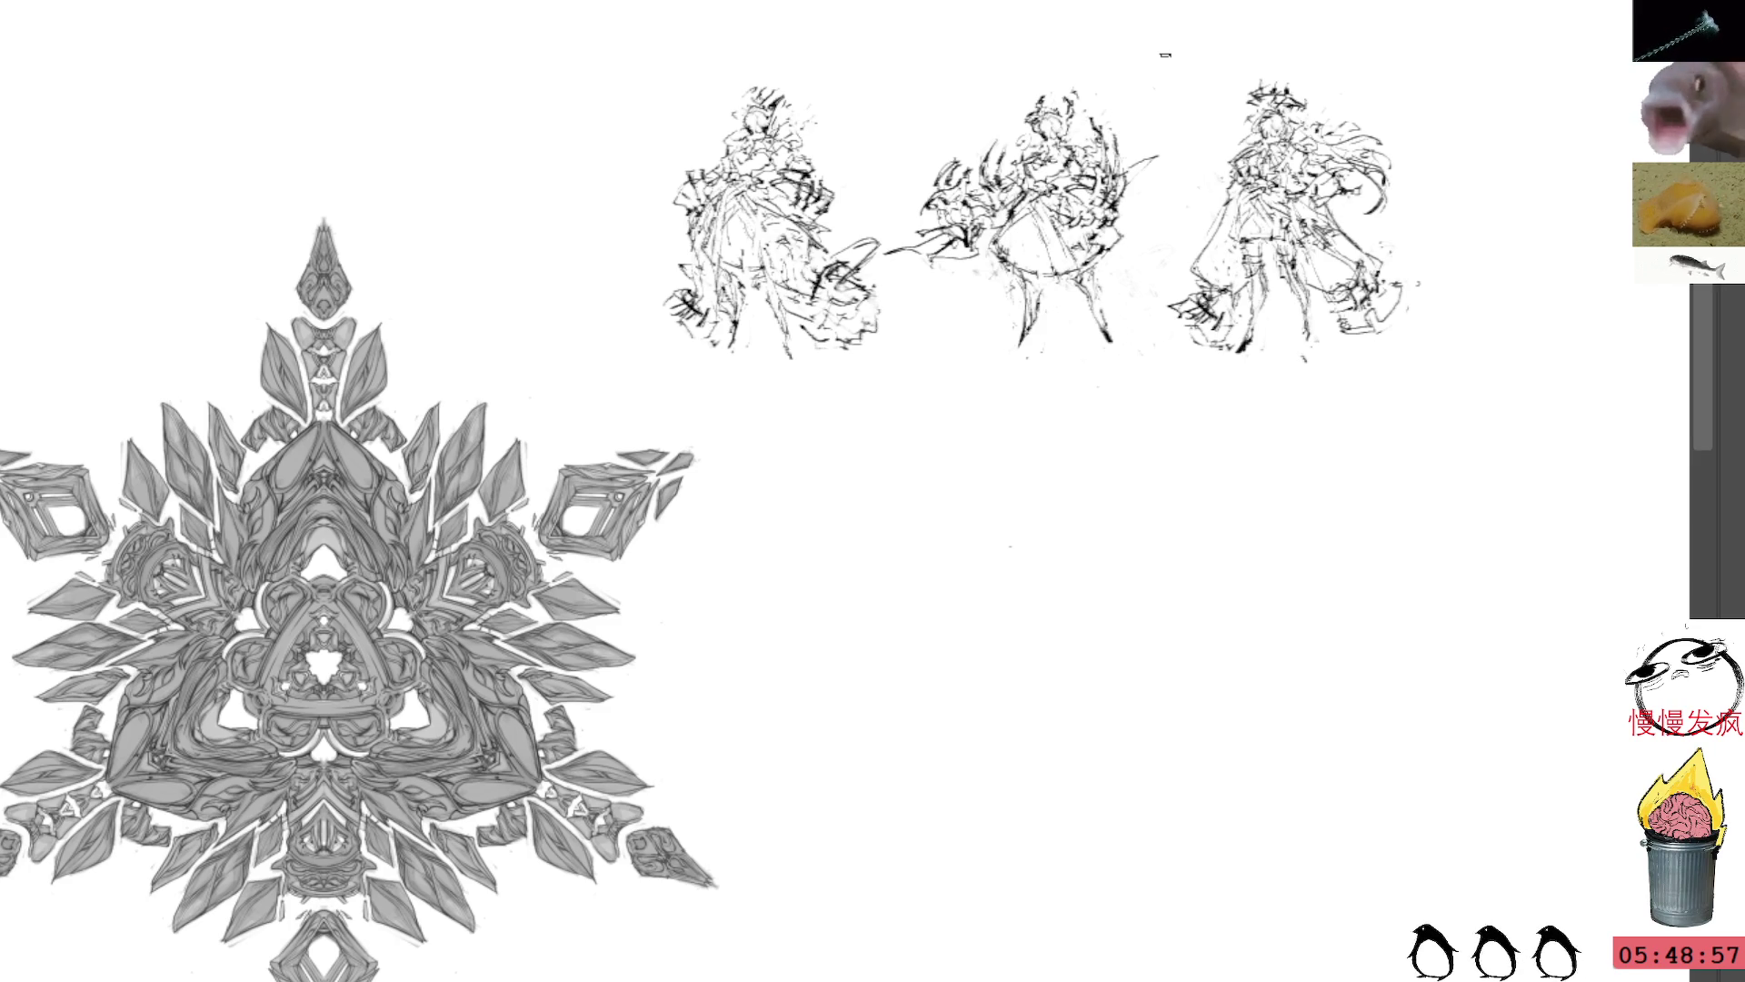
mouse_move(1342, 335)
left_mouse_down()
mouse_move(1363, 352)
mouse_move(1398, 329)
left_mouse_up()
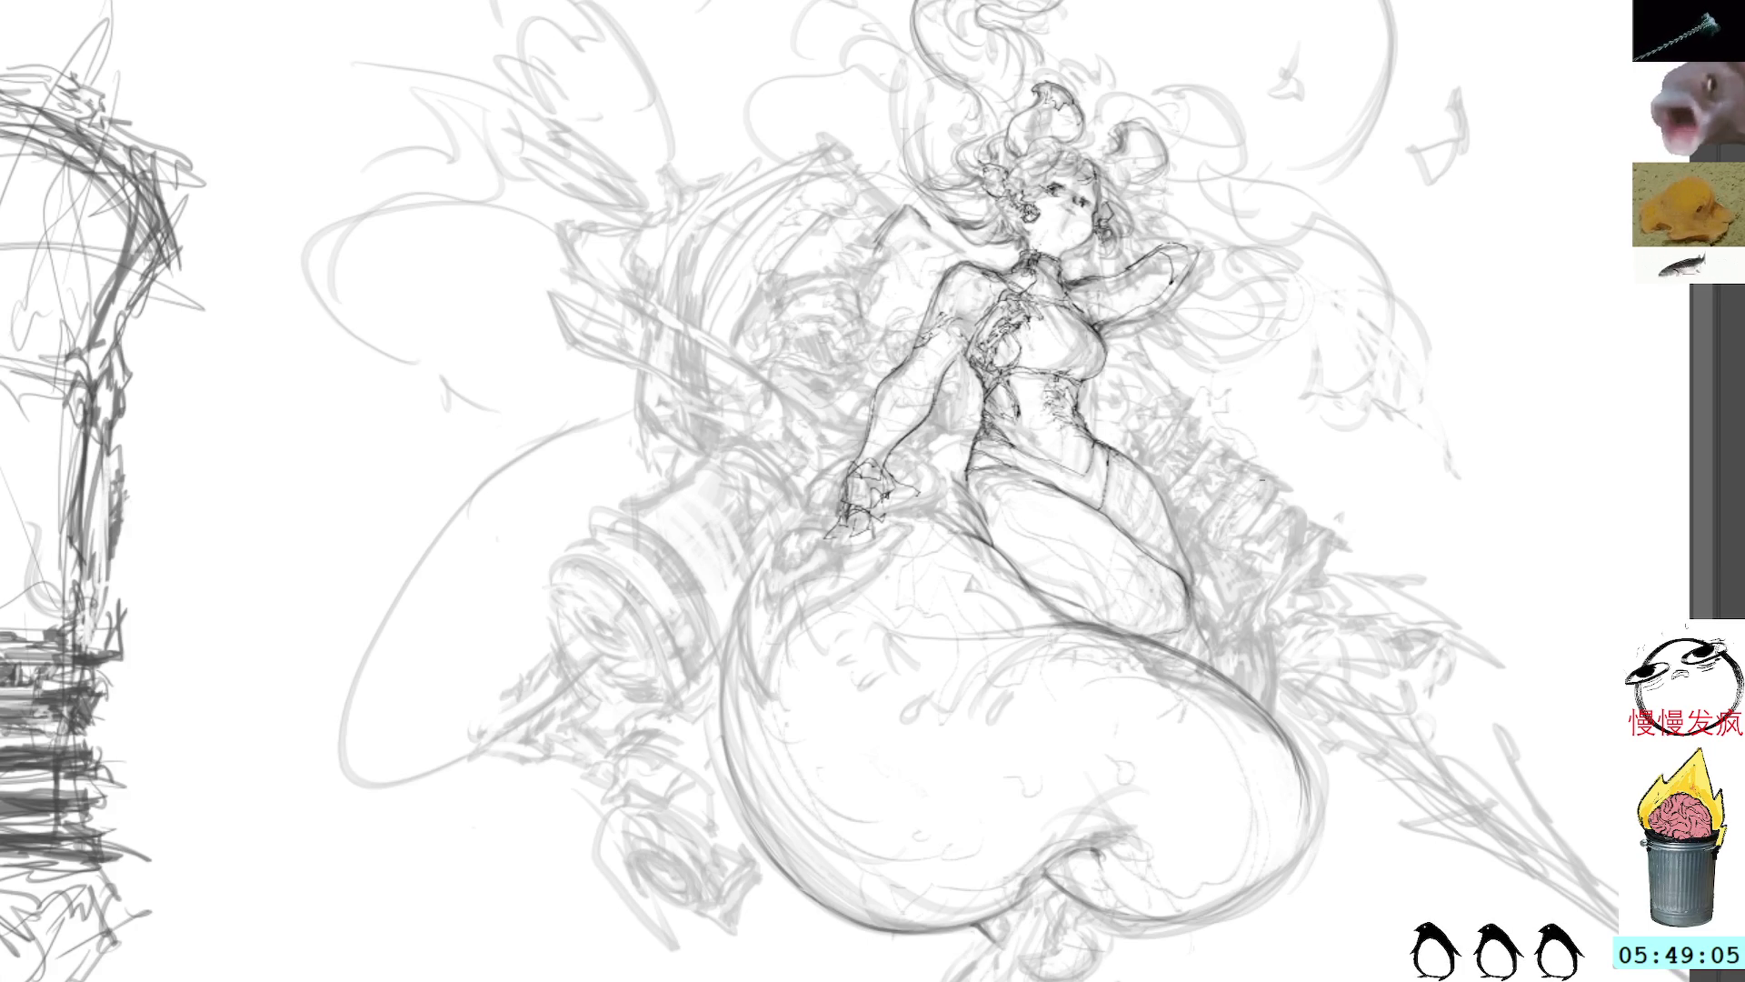
Step: Darken the mermaid's knee and inner thigh contours, then lasso-select and deselect the patch below the hand
scroll(672, 404, "up", 1)
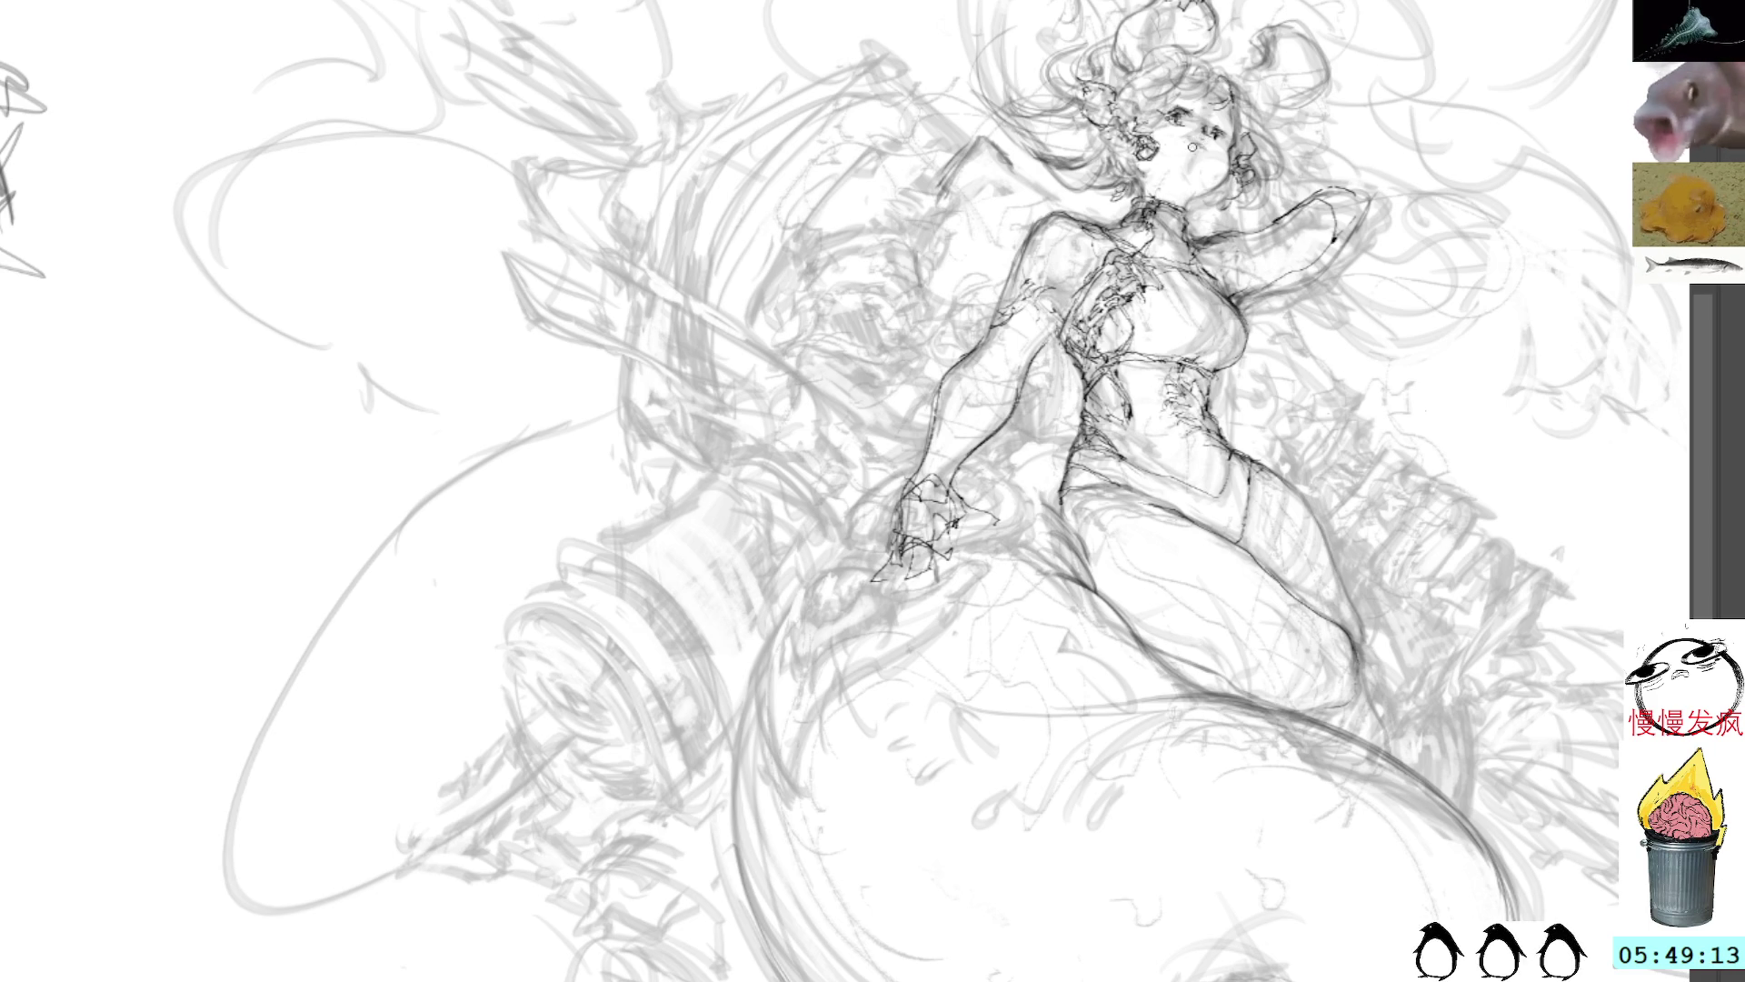
left_click_drag(1381, 513, 1236, 359)
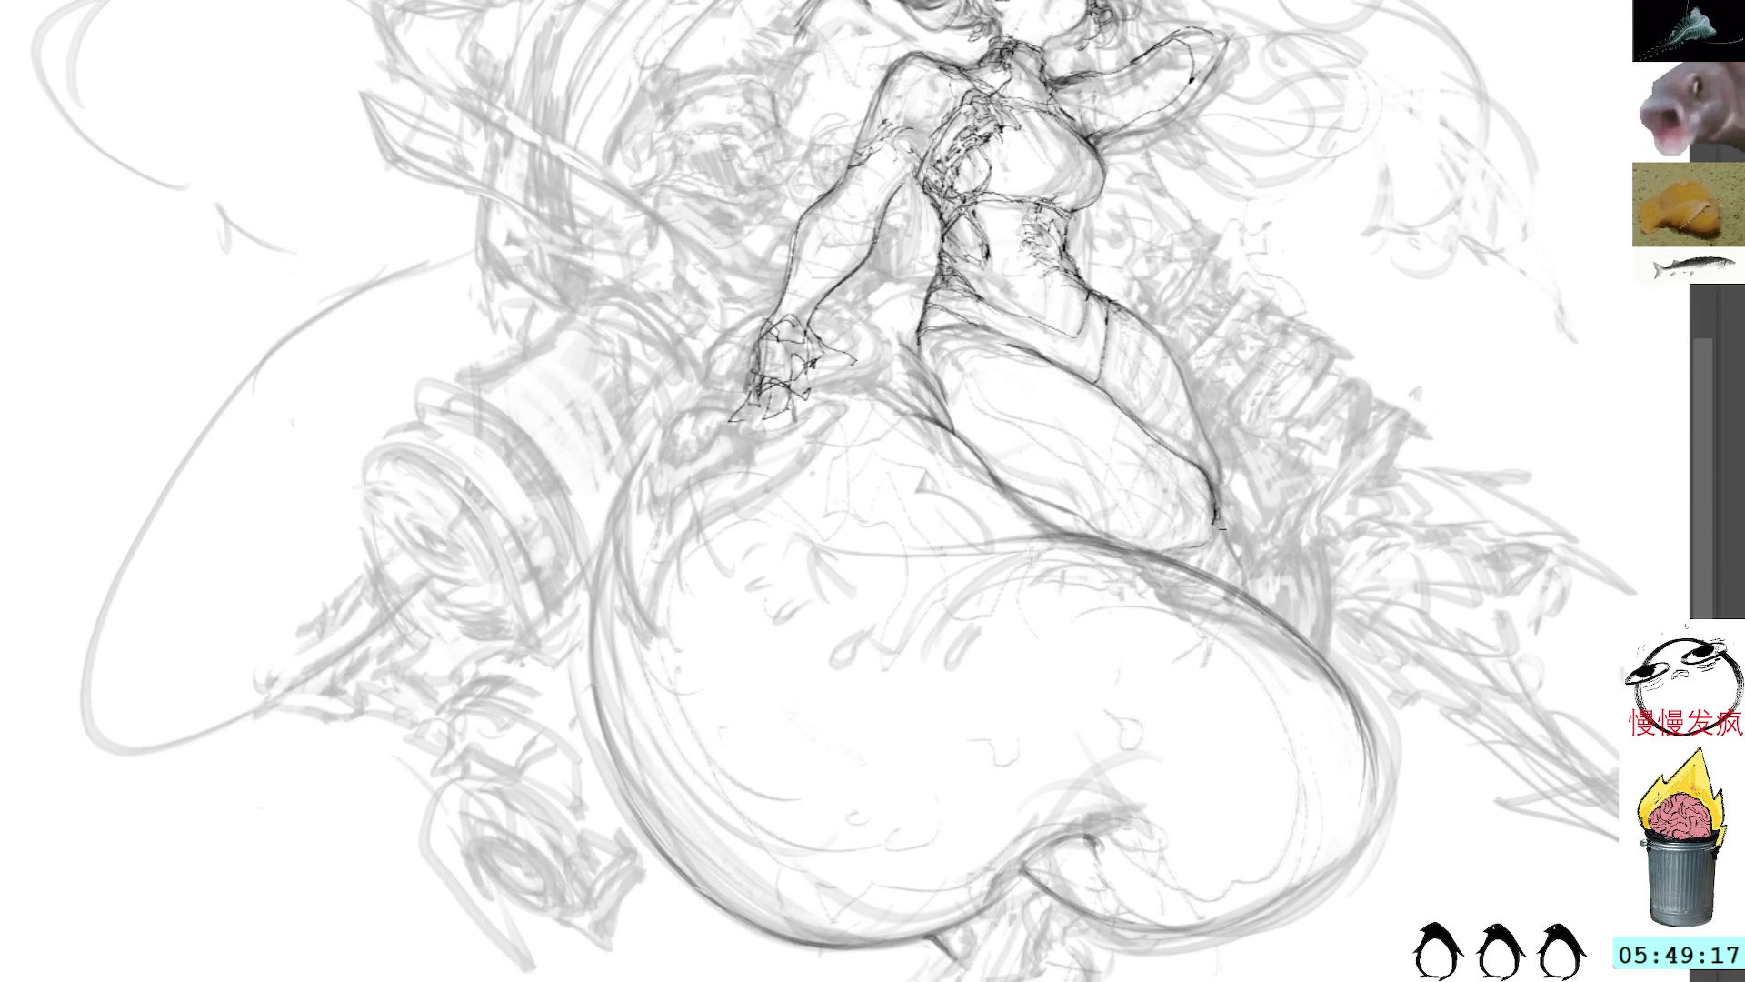
left_click_drag(1224, 540, 1218, 509)
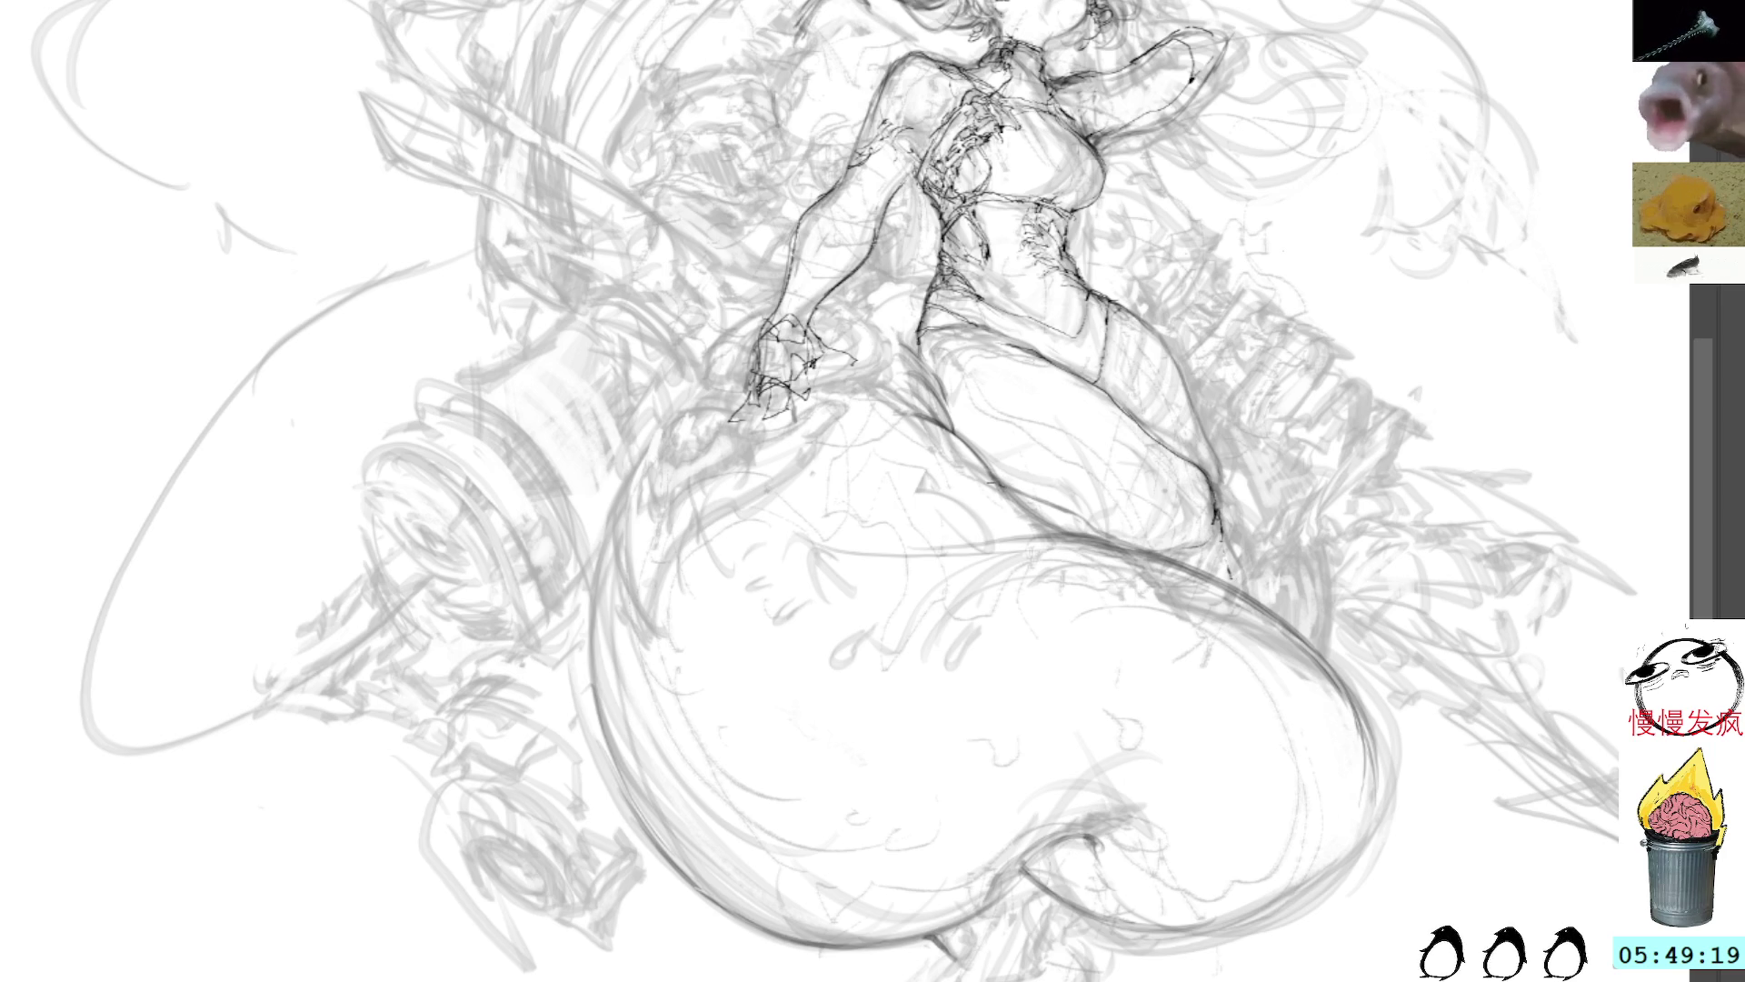
left_click_drag(995, 480, 1102, 538)
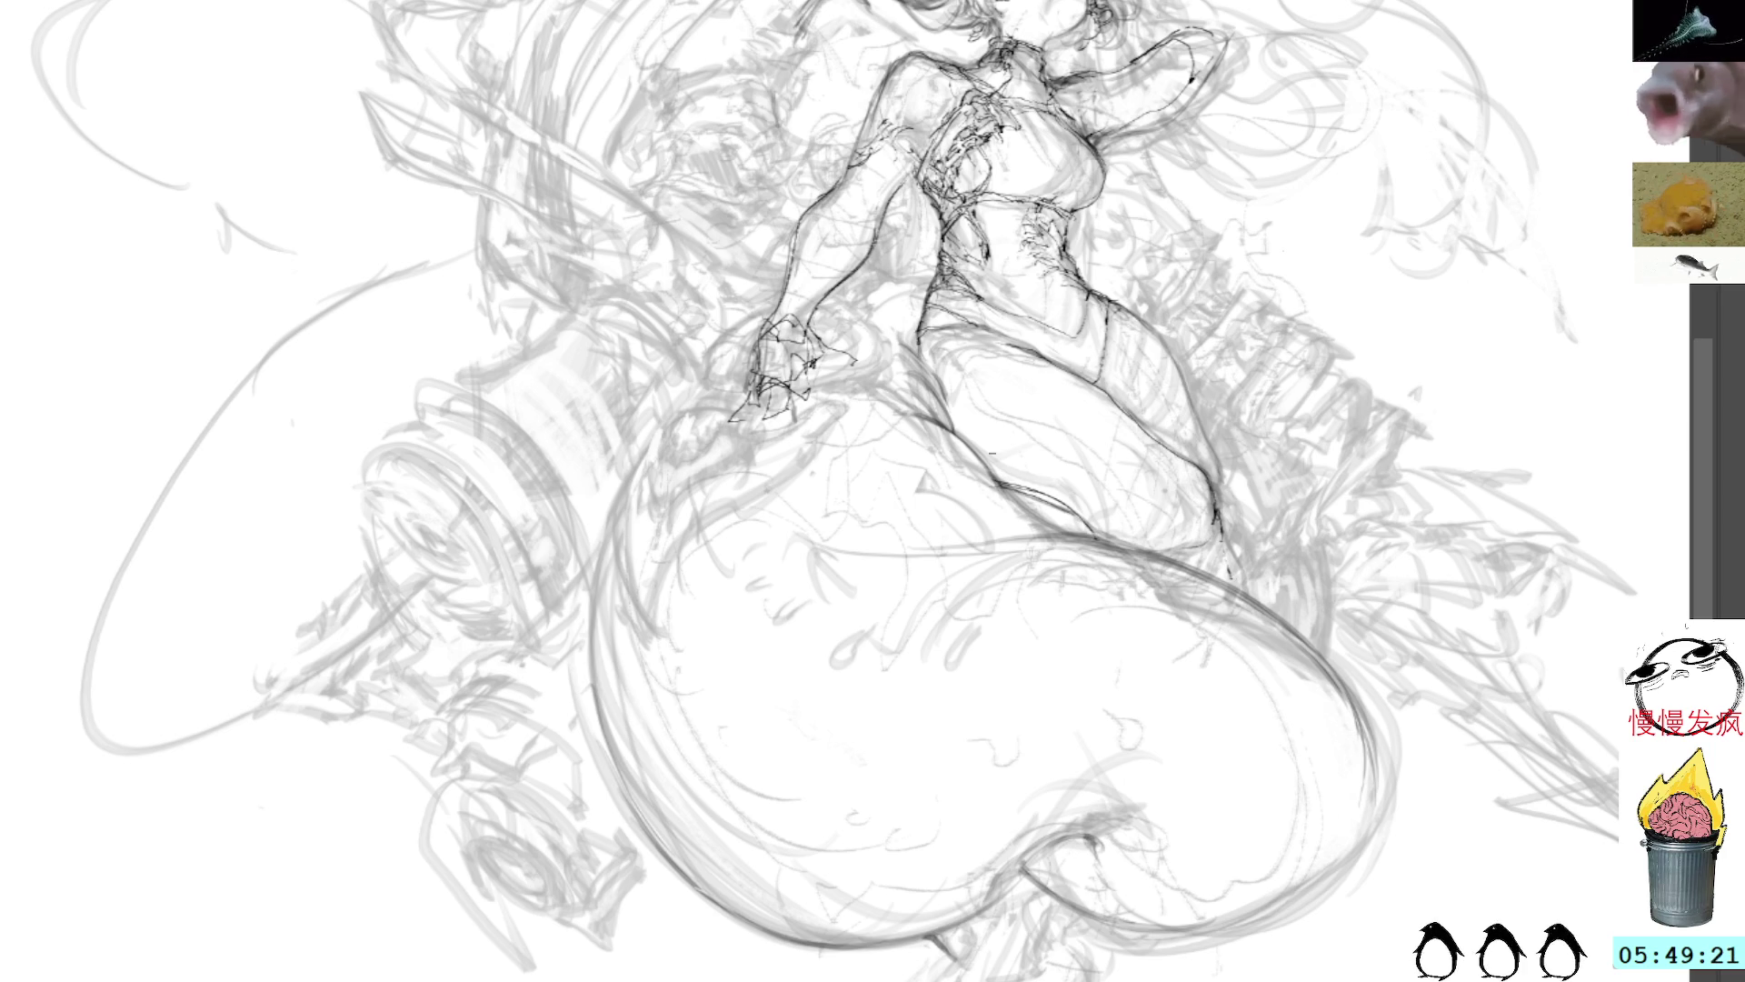
left_click_drag(1000, 483, 872, 511)
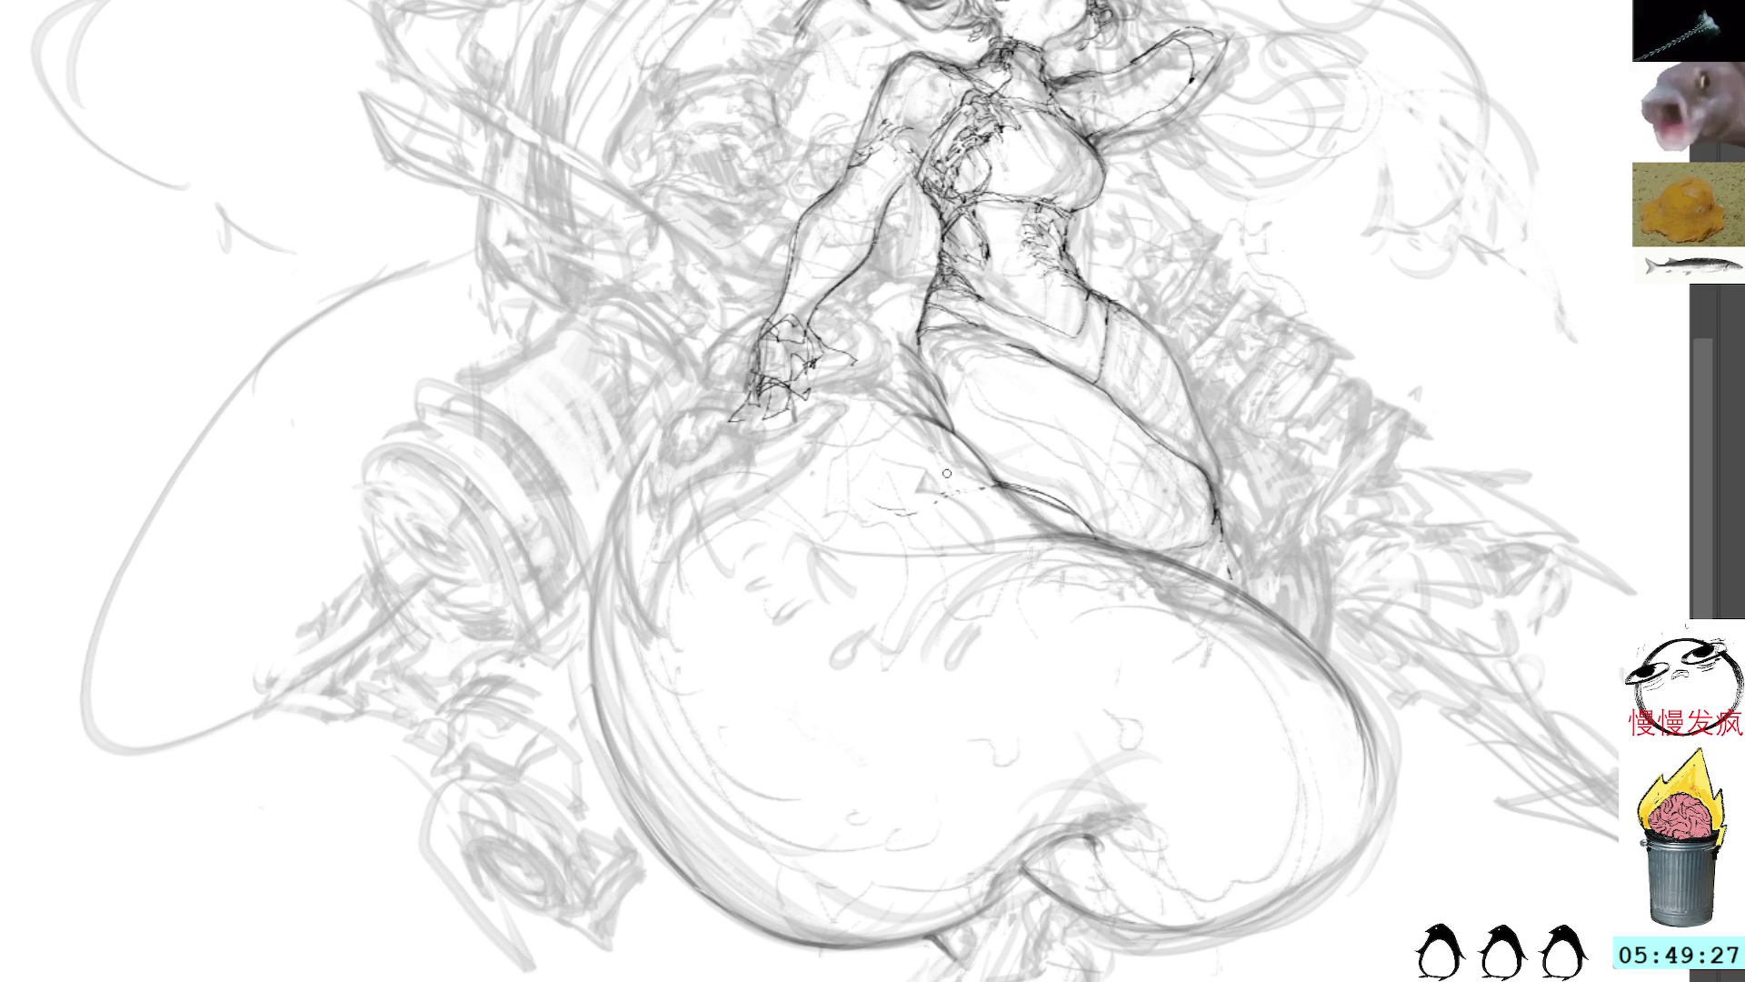
mouse_move(946, 473)
left_mouse_down()
mouse_move(850, 477)
mouse_move(904, 550)
left_mouse_up()
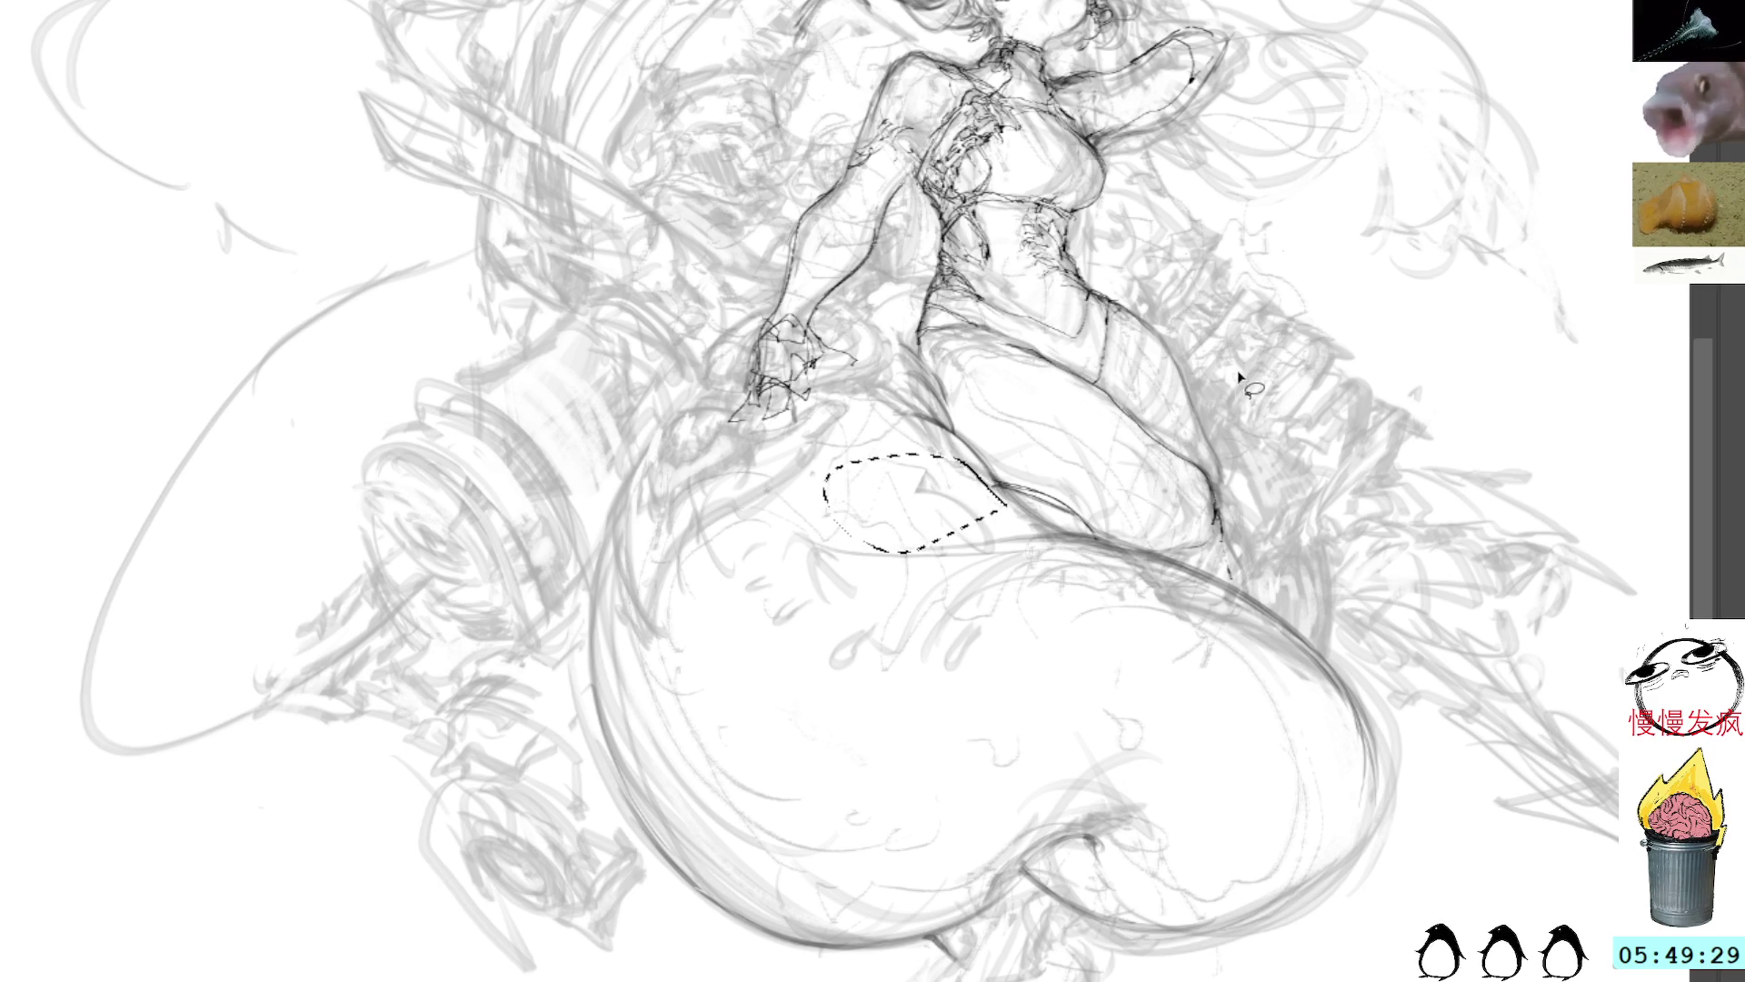
key("ctrl+d")
Step: Rotate the canvas view and darken a long tail contour and the tail's right edge
key("r")
mouse_move(1455, 265)
left_mouse_down()
mouse_move(1445, 514)
mouse_move(1364, 791)
left_mouse_up()
mouse_move(812, 498)
left_mouse_down()
mouse_move(864, 591)
mouse_move(957, 660)
mouse_move(1050, 796)
left_mouse_up()
left_click_drag(1137, 695, 1115, 491)
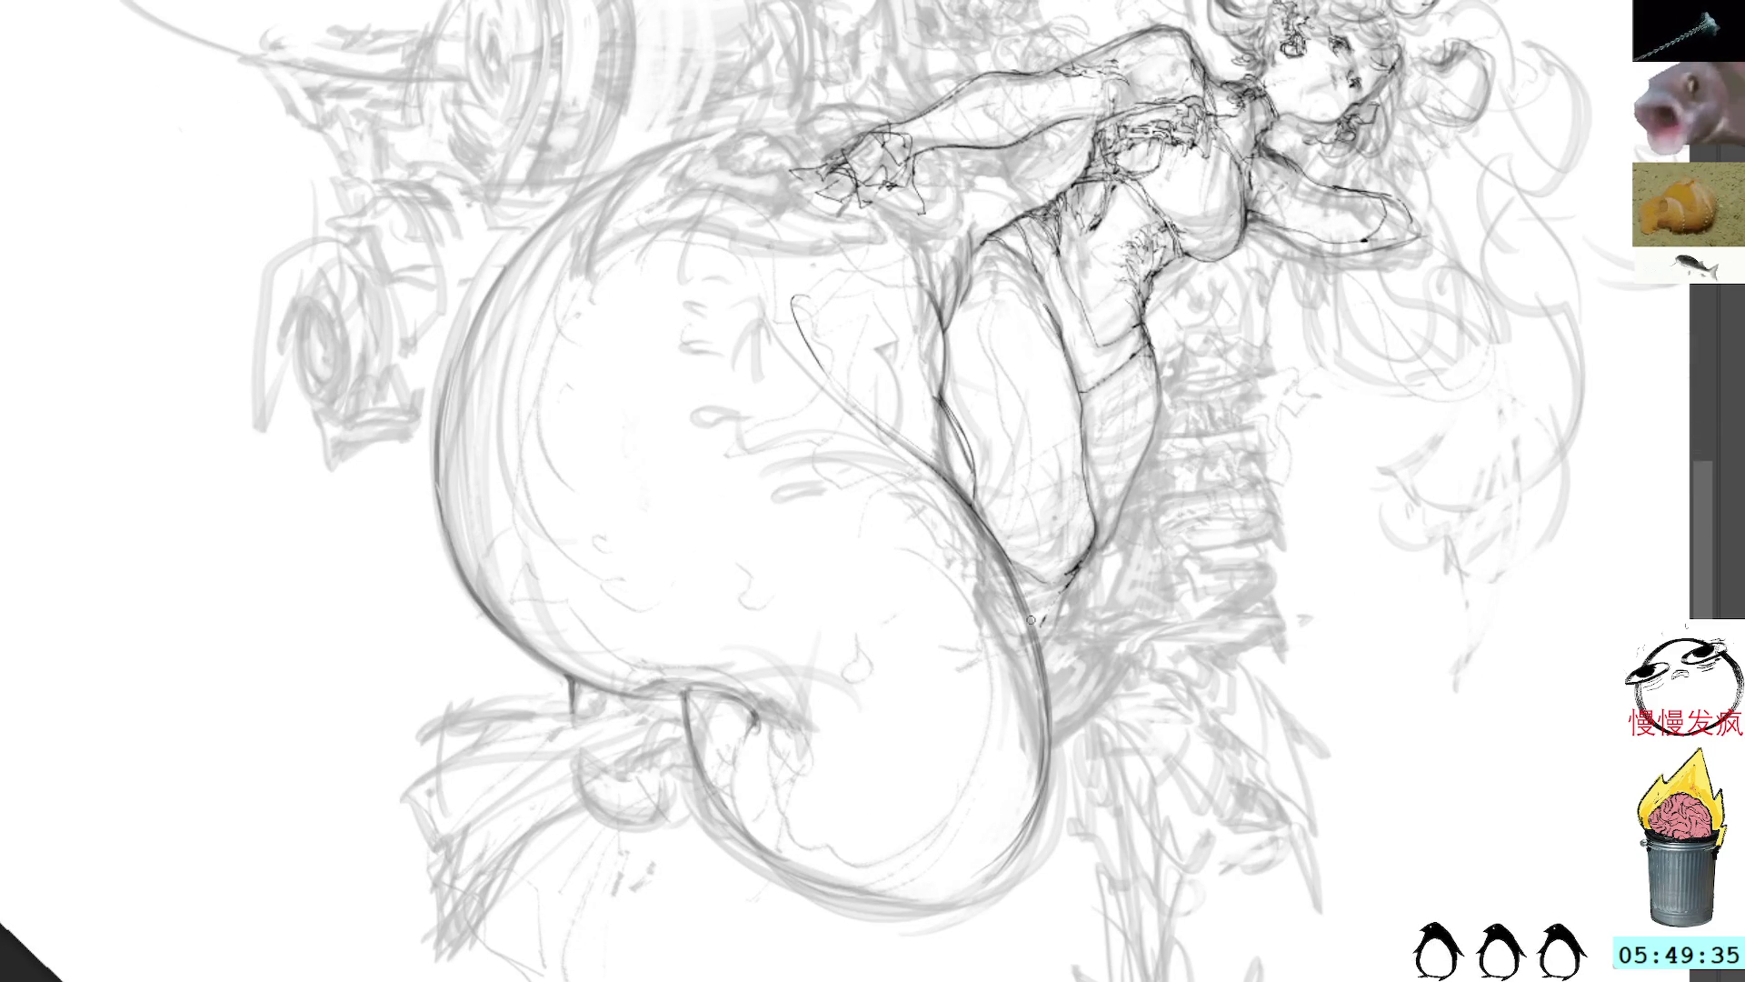
left_click_drag(1004, 556, 1045, 715)
left_click_drag(1033, 610, 1046, 793)
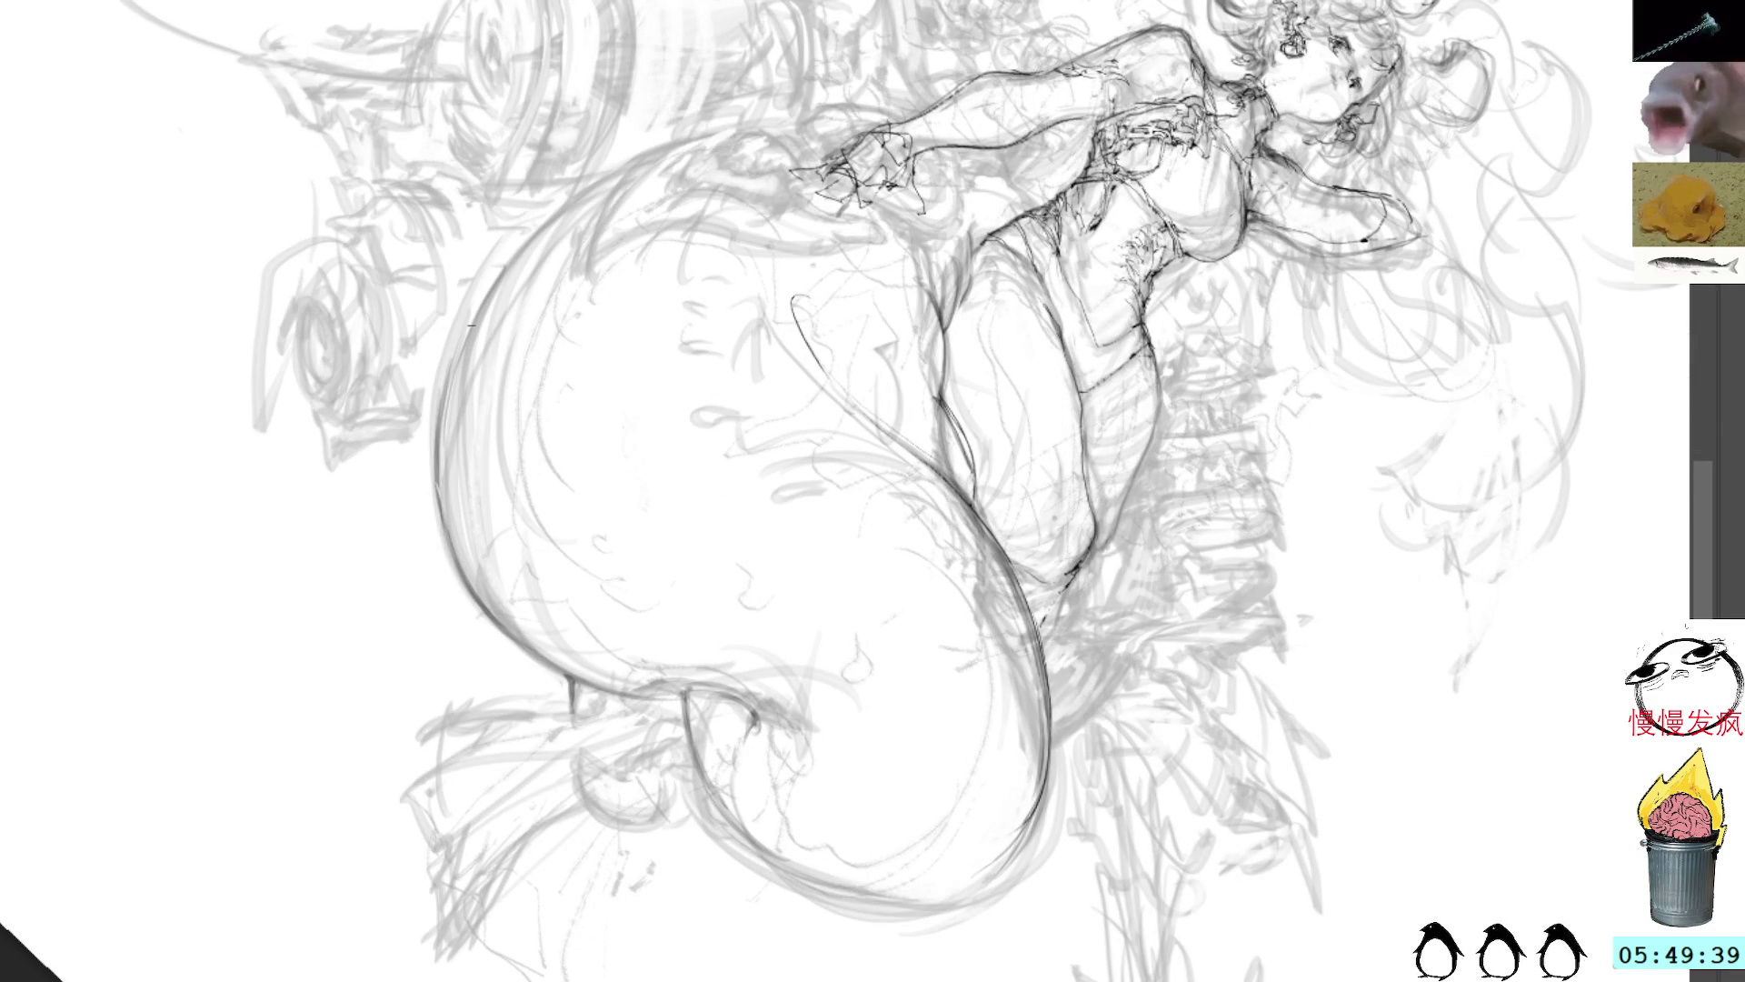
Step: Trace the tail's left edge, lower-left contour, inner fin outline and lower curve in dark pencil
left_click_drag(472, 325, 708, 661)
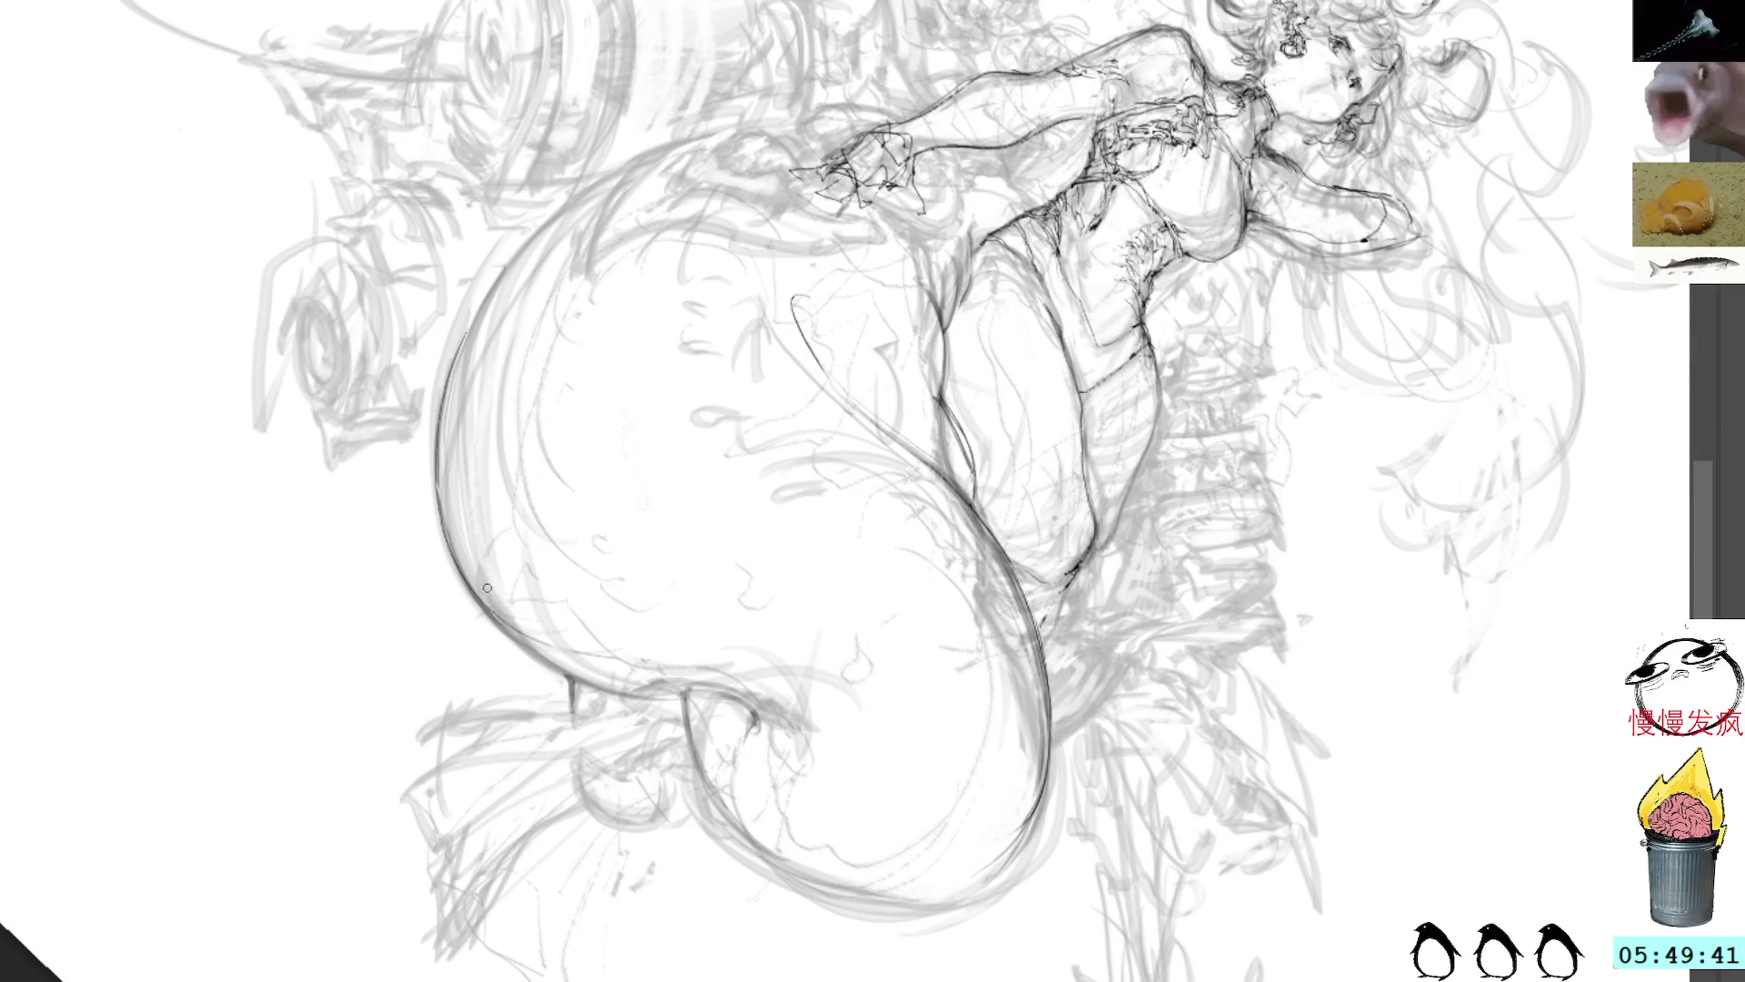
mouse_move(486, 588)
left_mouse_down()
mouse_move(659, 696)
mouse_move(758, 721)
mouse_move(704, 786)
left_mouse_up()
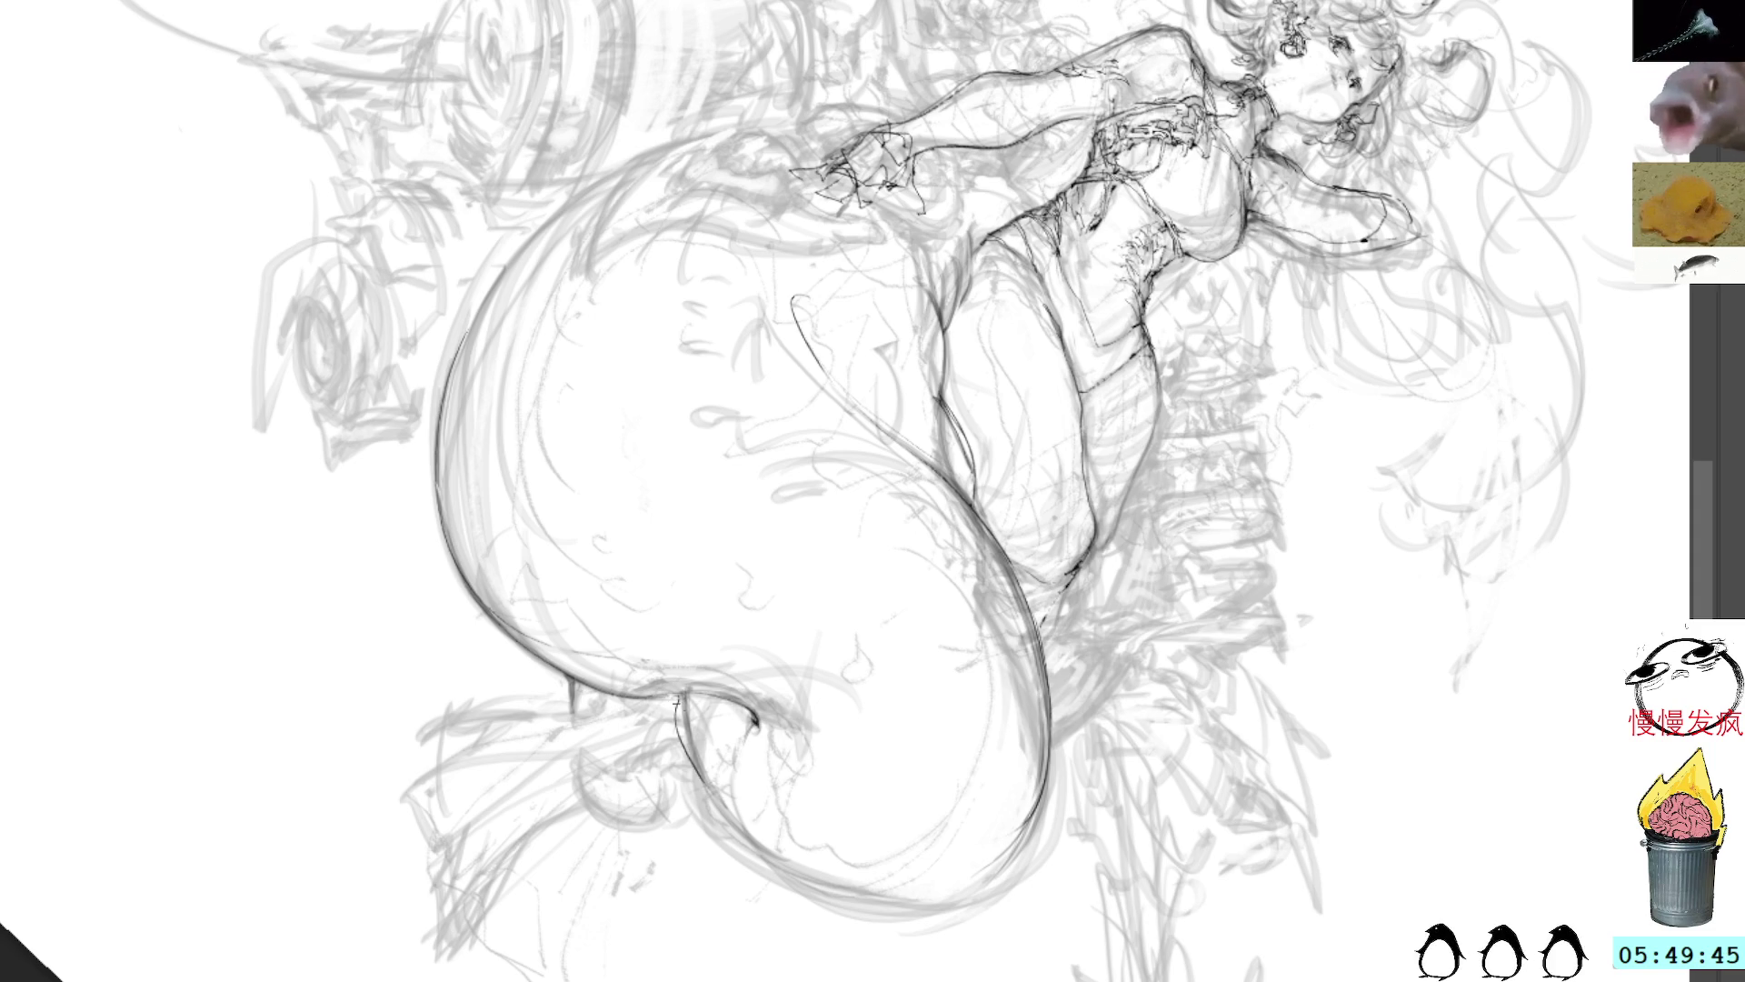
mouse_move(675, 701)
left_mouse_down()
mouse_move(741, 845)
mouse_move(965, 896)
left_mouse_up()
mouse_move(720, 809)
left_mouse_down()
mouse_move(843, 905)
mouse_move(1020, 856)
left_mouse_up()
mouse_move(765, 842)
left_mouse_down()
mouse_move(1027, 832)
mouse_move(1036, 804)
left_mouse_up()
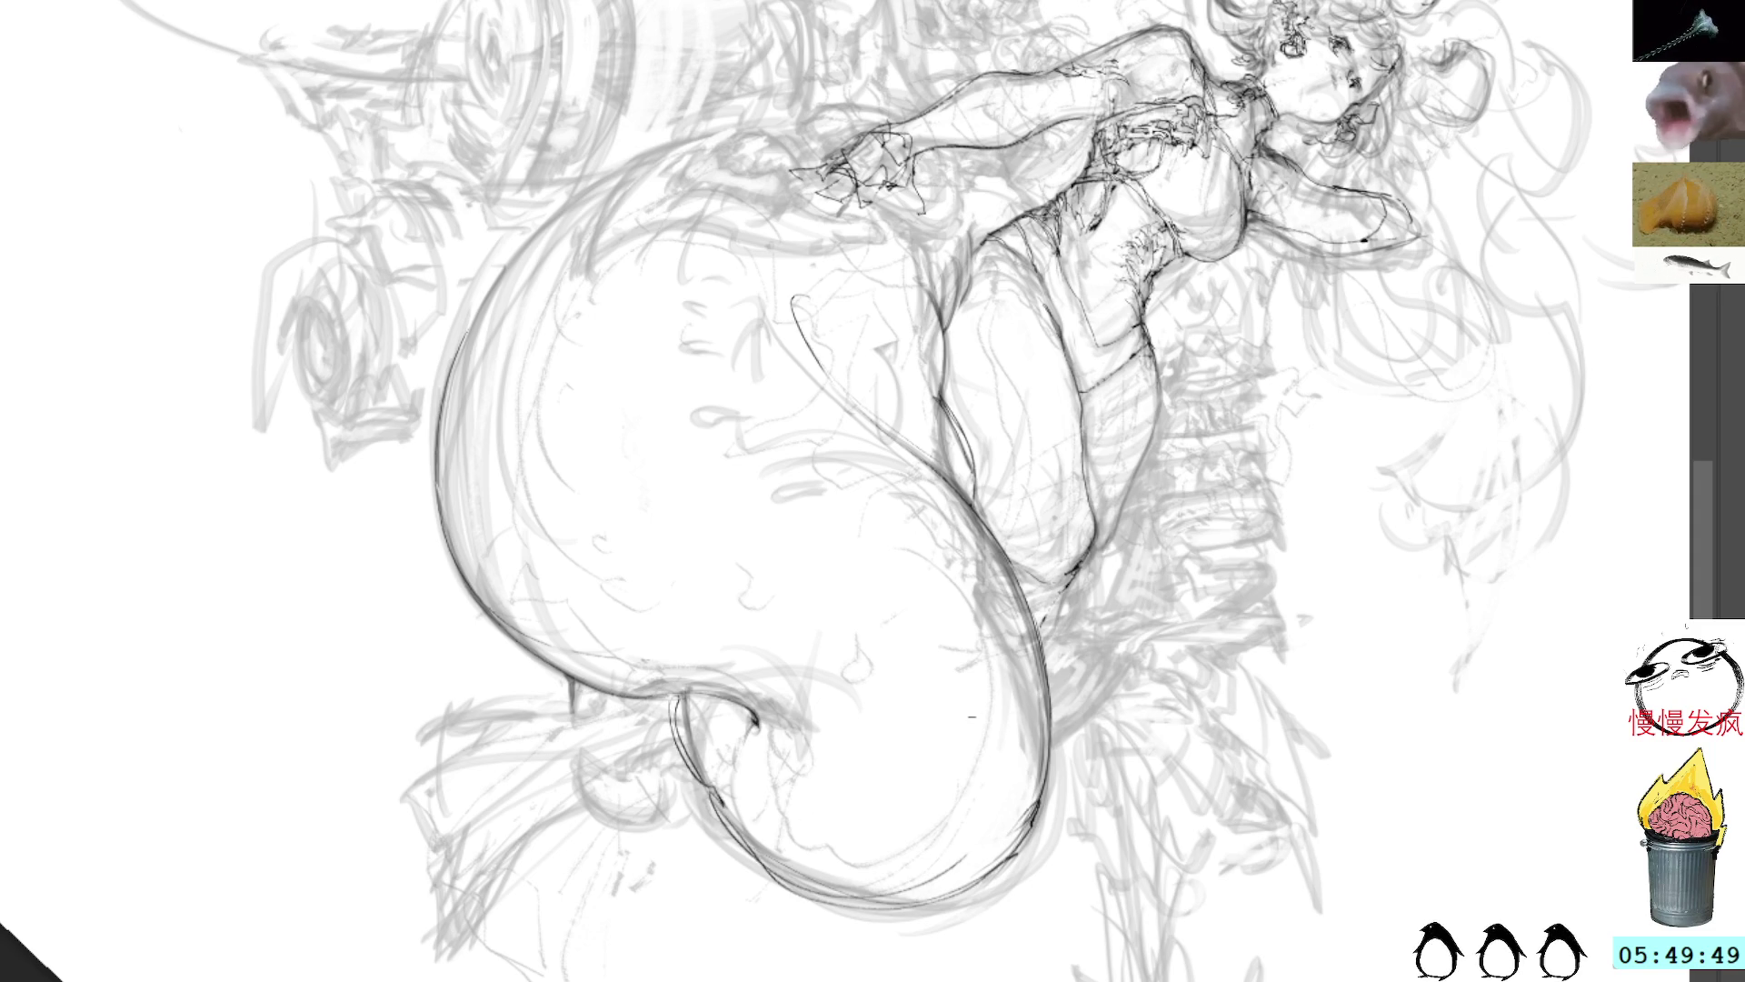
Step: Add thin lines down the leg, reinforce the tail's right contour, undo the broken stroke, and switch documents
left_click_drag(775, 349, 882, 432)
left_click_drag(811, 372, 977, 505)
left_click_drag(911, 426, 1032, 611)
left_click_drag(968, 478, 1050, 745)
mouse_move(1004, 539)
left_mouse_down()
mouse_move(1055, 665)
mouse_move(1057, 775)
left_mouse_up()
left_click_drag(1054, 646, 1009, 835)
left_click_drag(950, 529, 1046, 738)
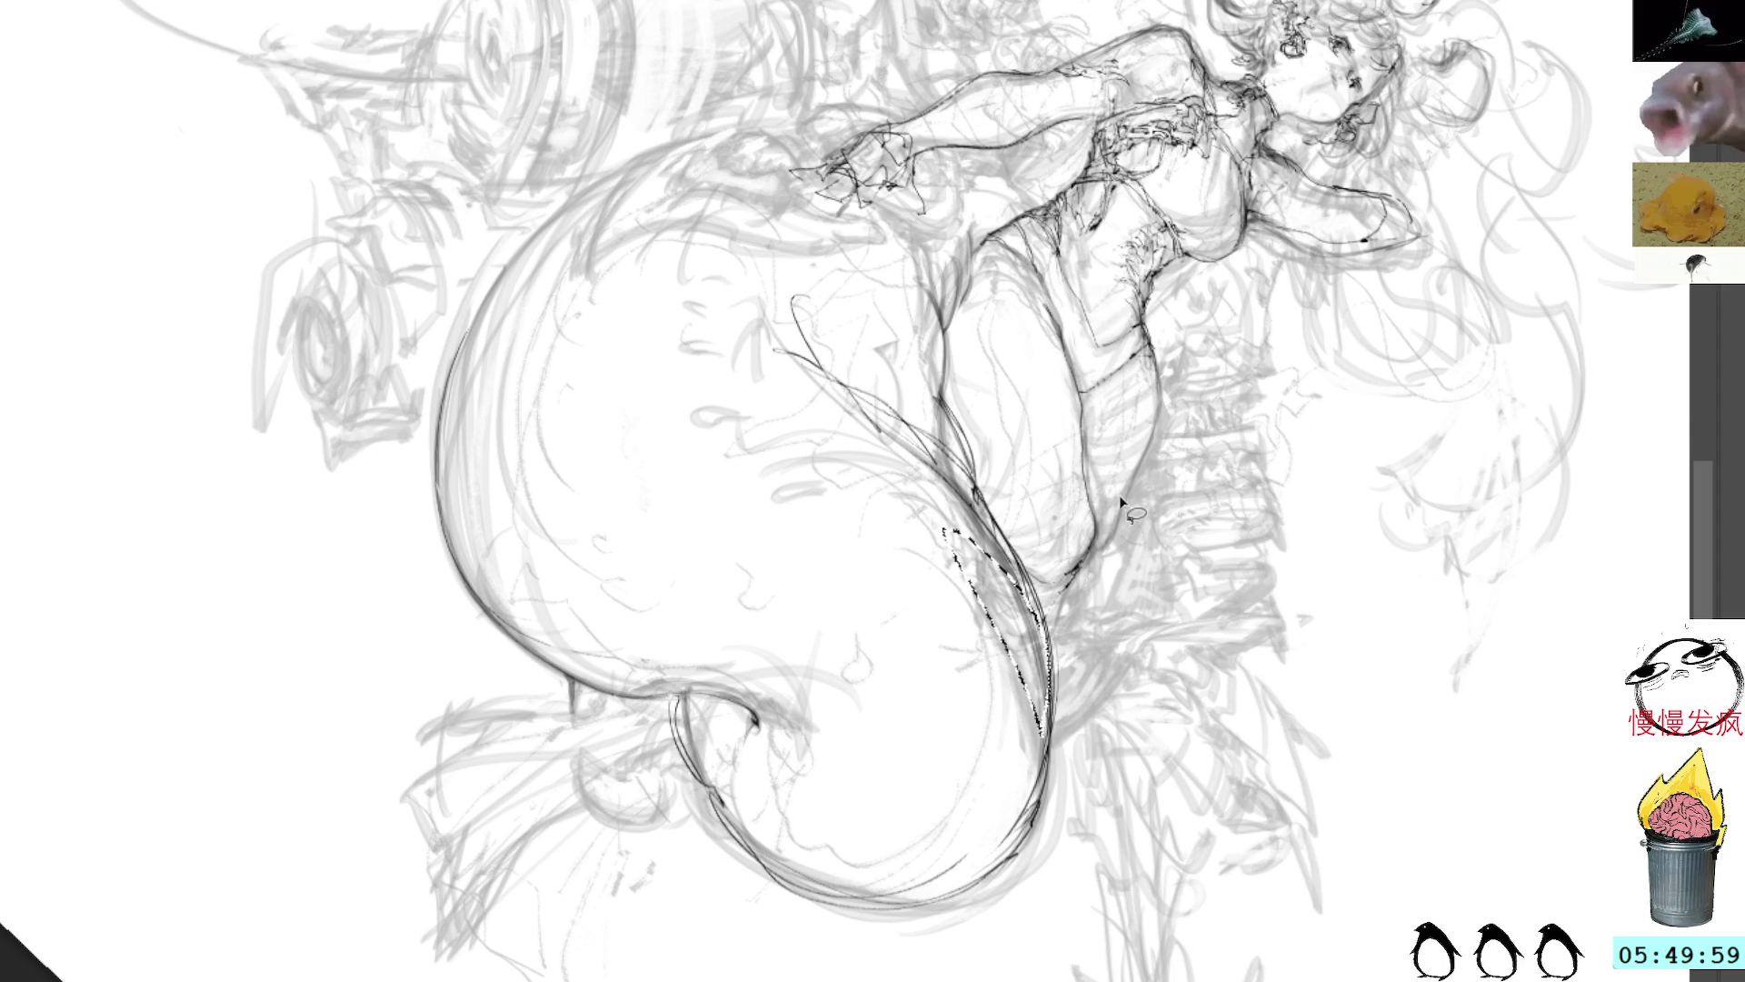
key("ctrl+z")
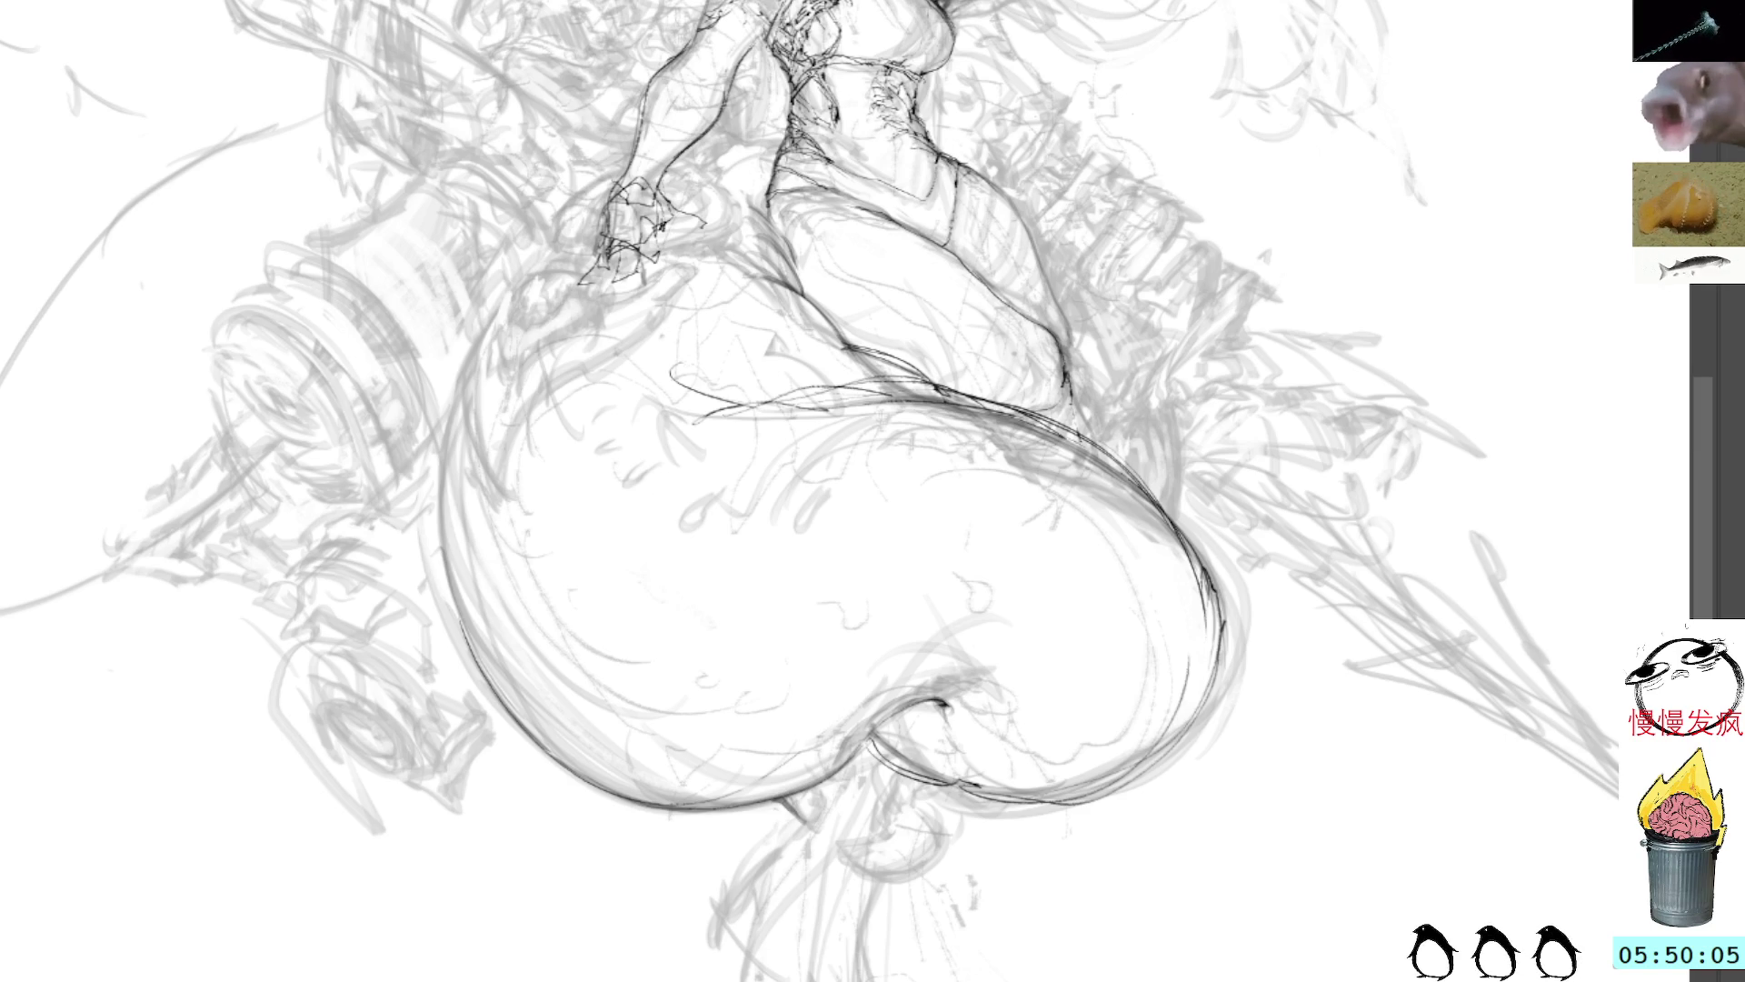
key("ctrl+Tab")
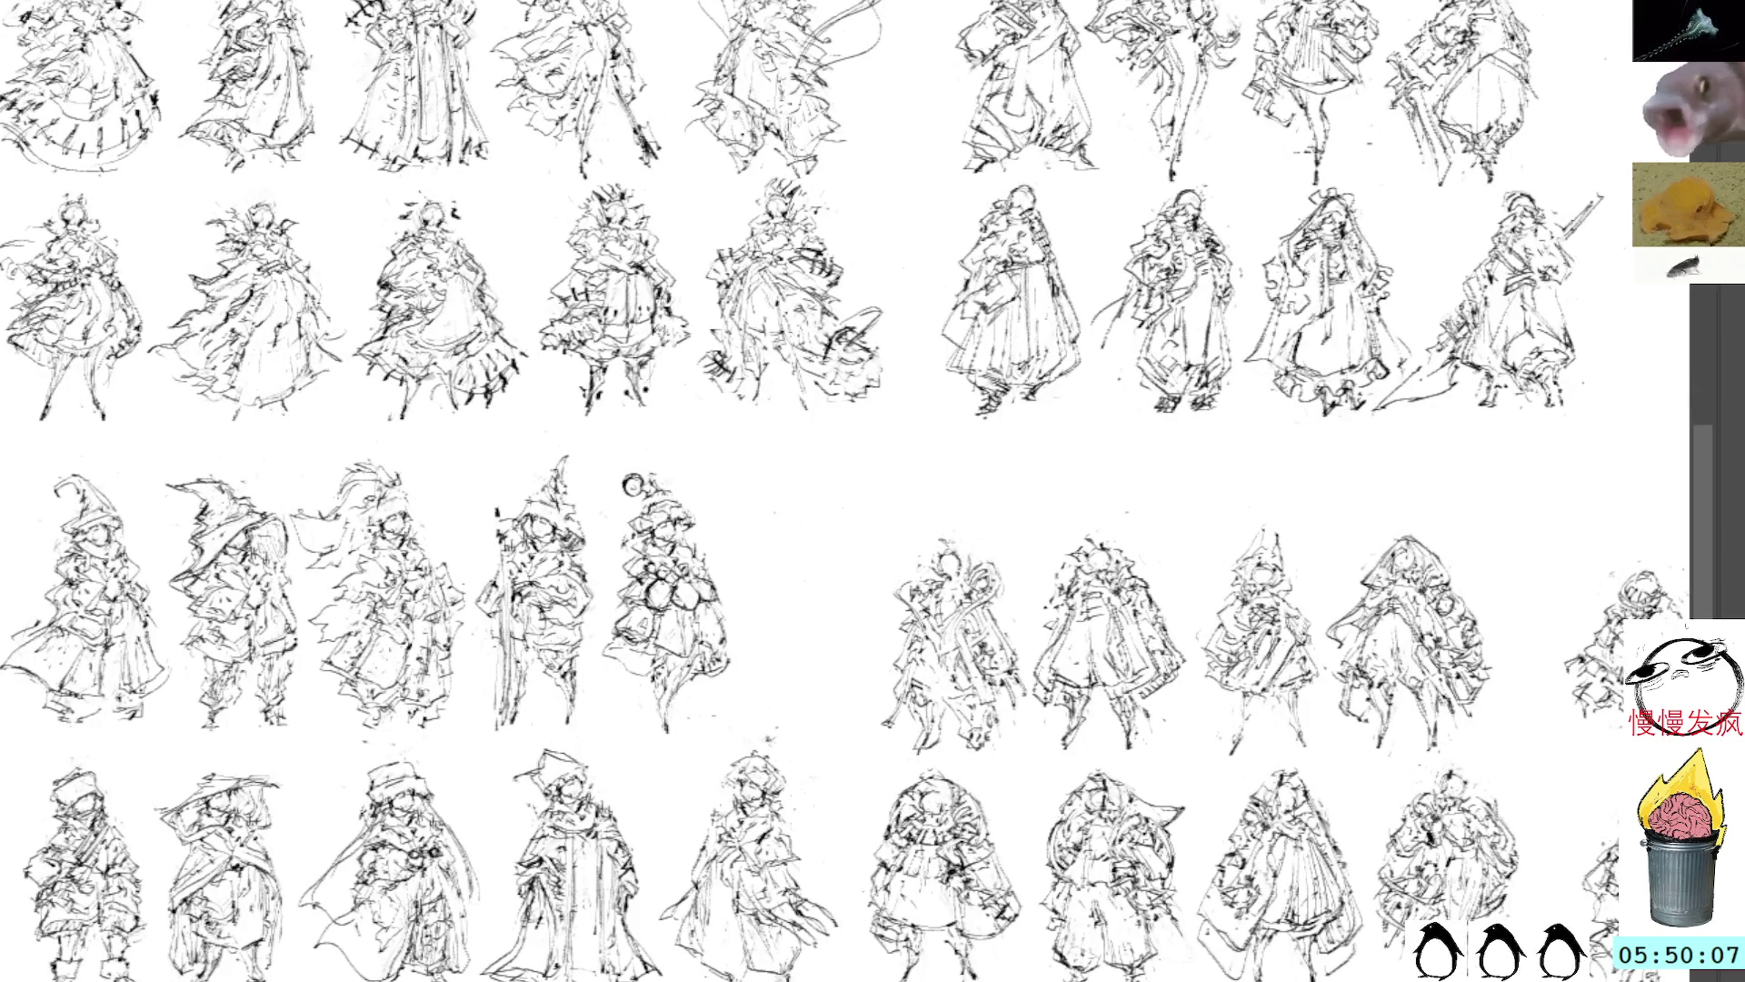
Step: In the snowflake document, paste the copied left figure and place it below the row of three
key("ctrl+Tab")
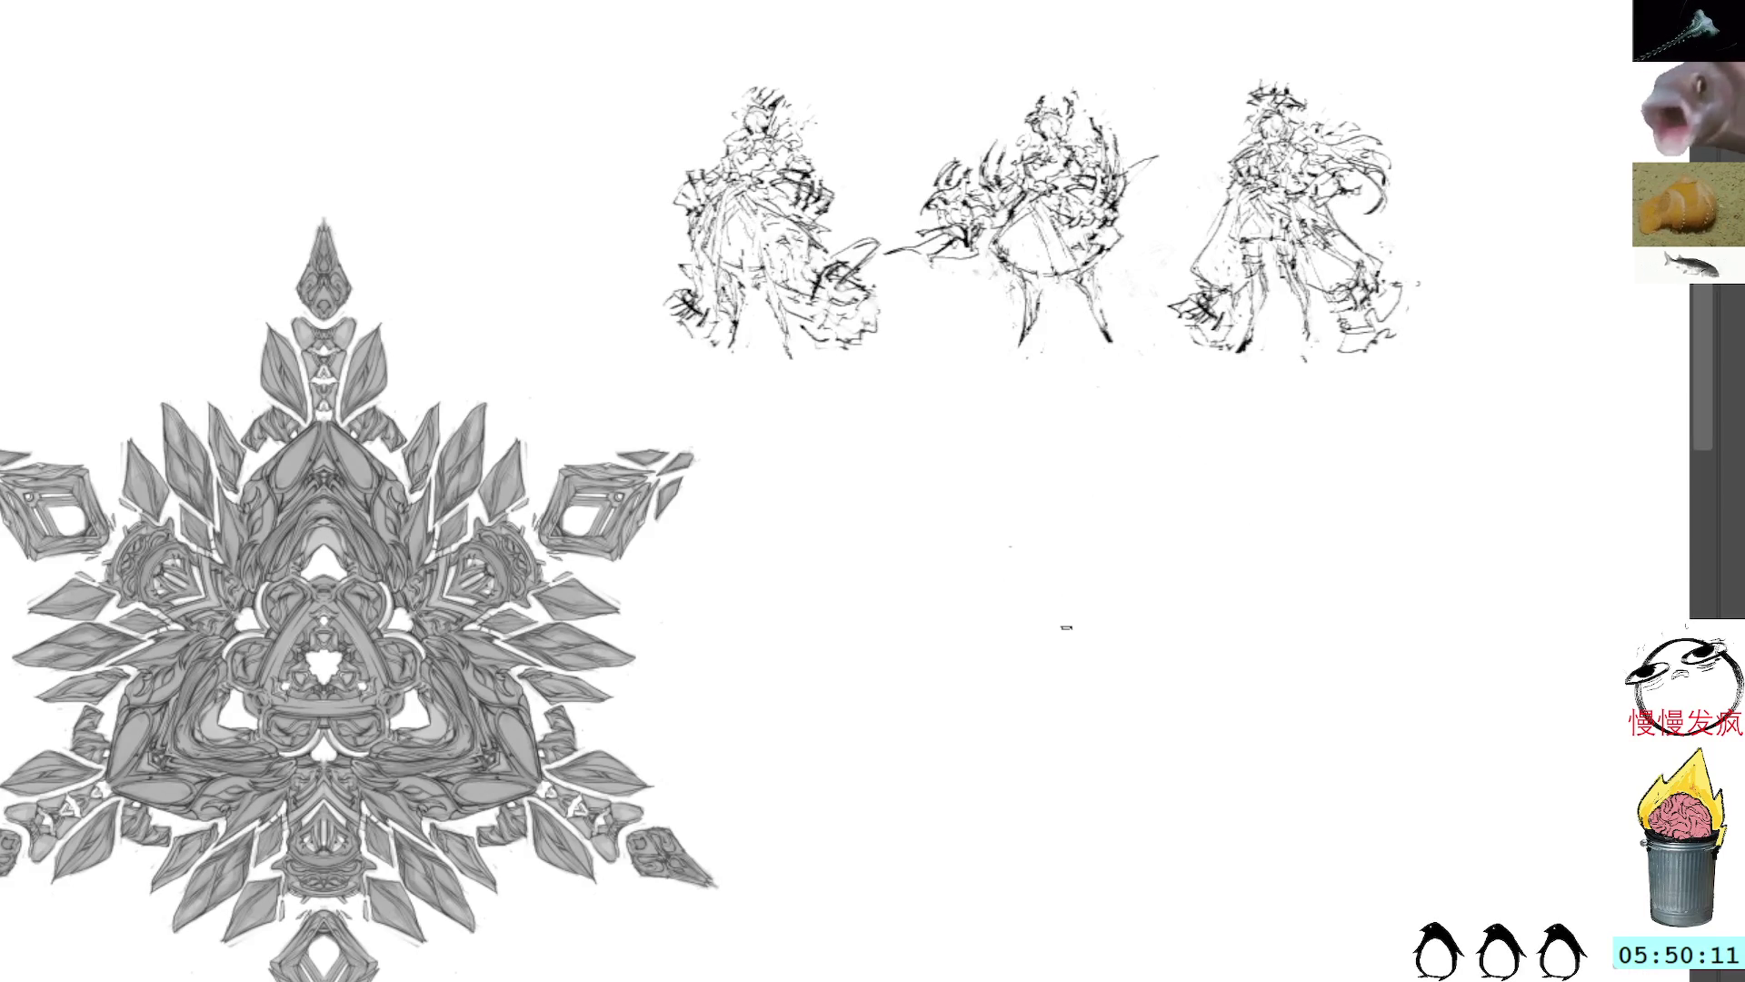
key("ctrl+v")
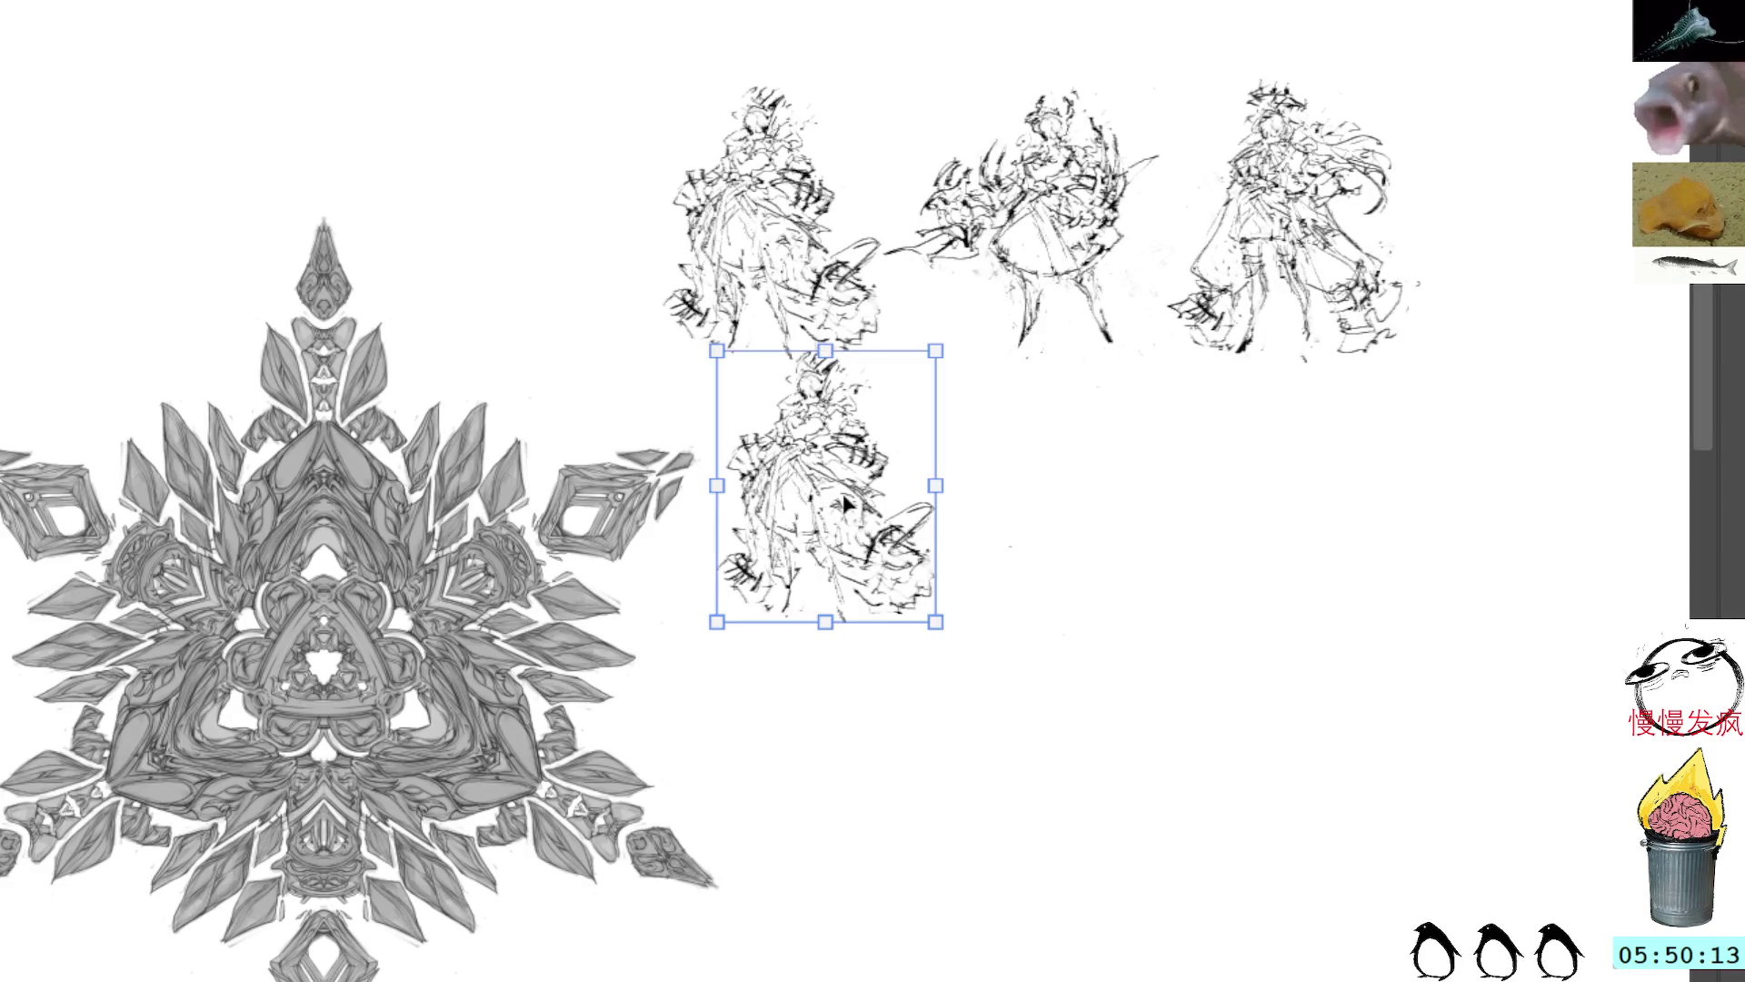
left_click_drag(842, 493, 948, 590)
key("Return")
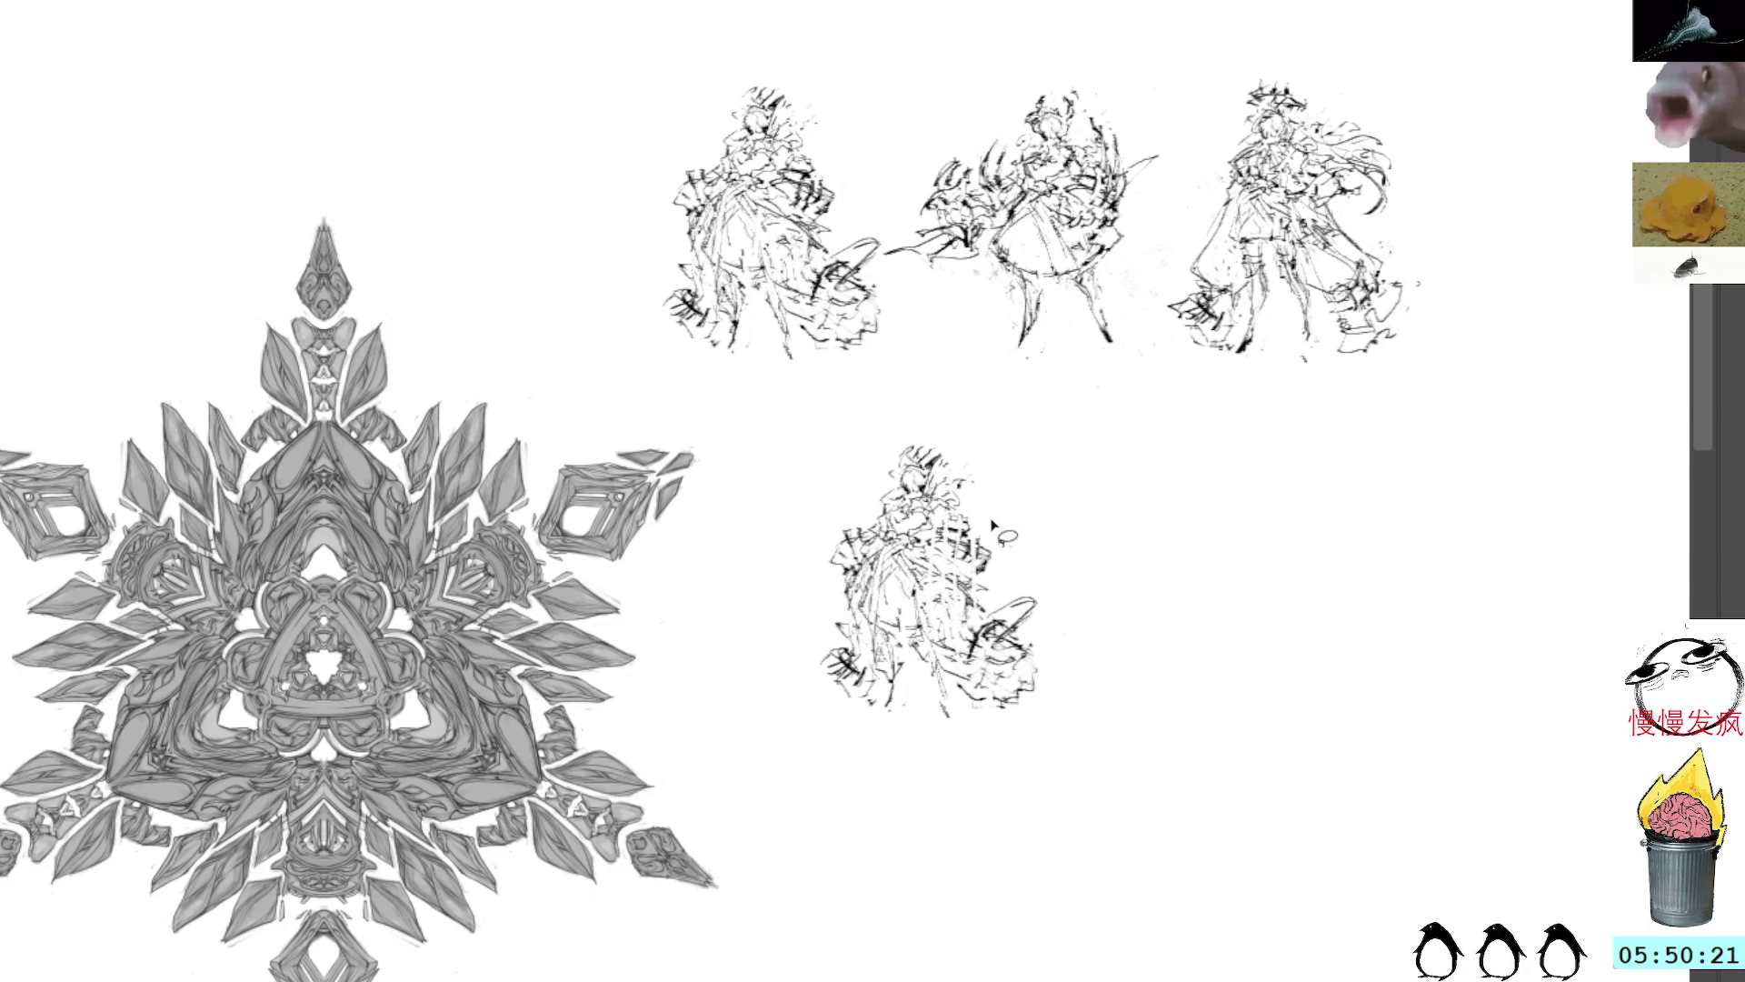
Step: Try pen strokes beside the lower figure and its basket, undoing each one
left_click_drag(999, 484, 975, 585)
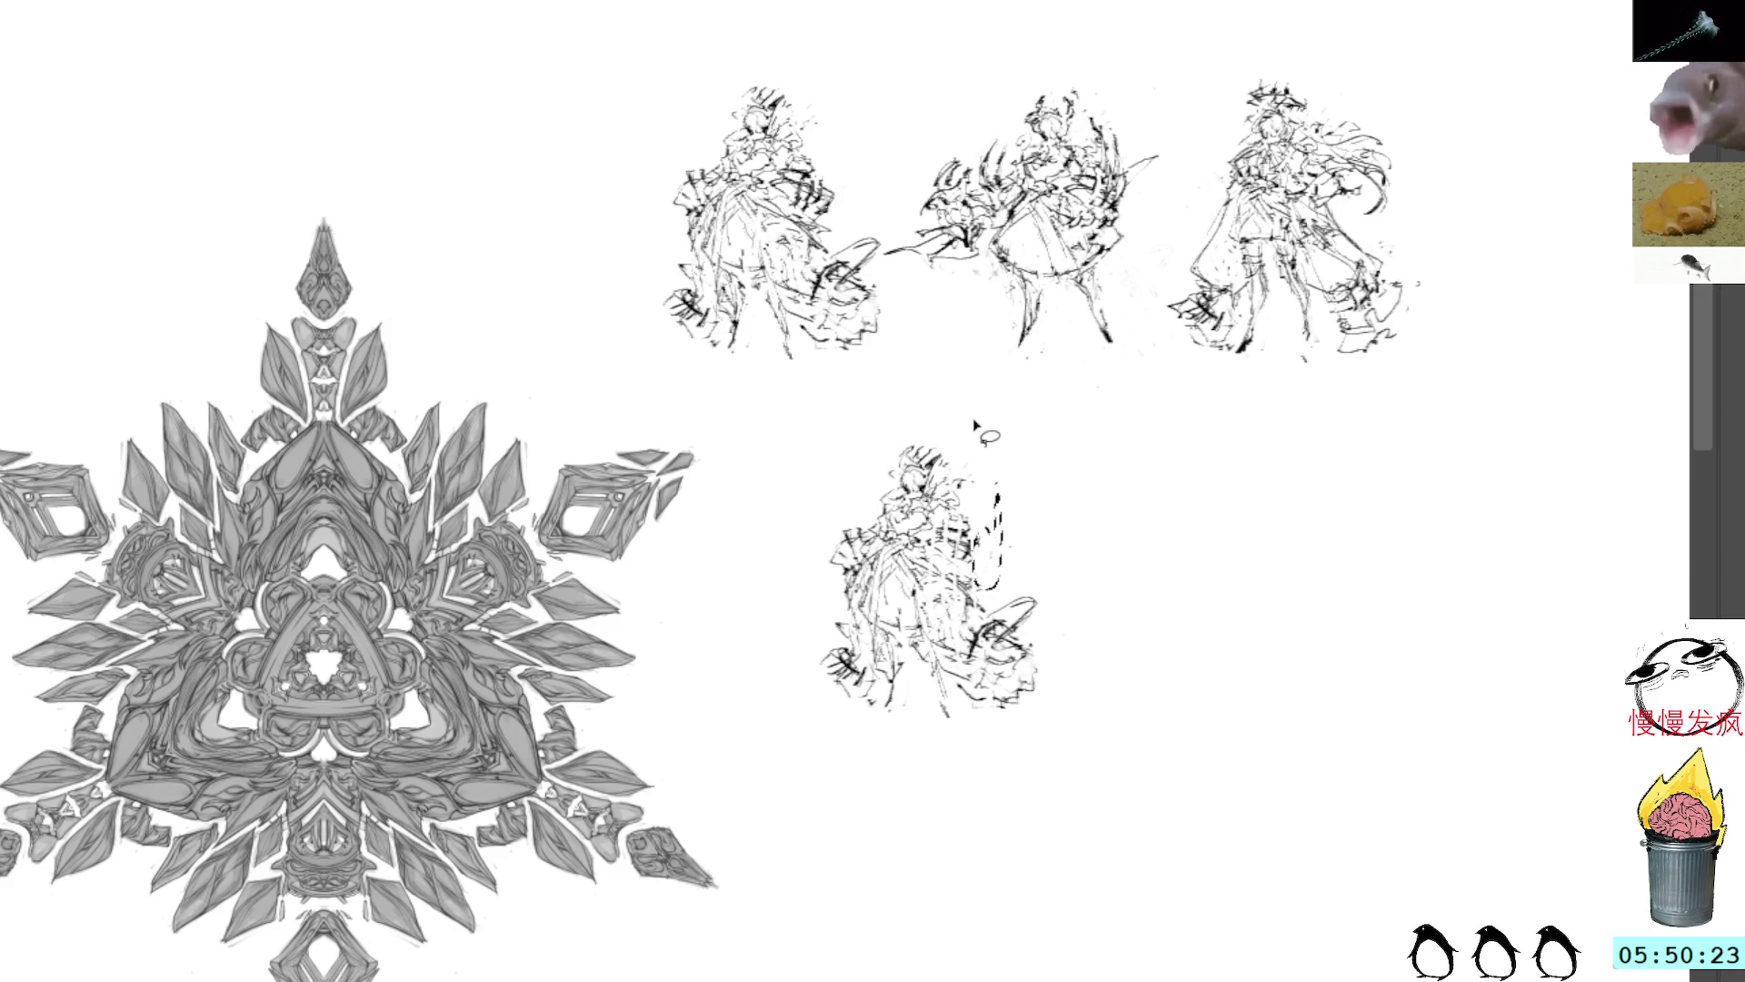
key("ctrl+z")
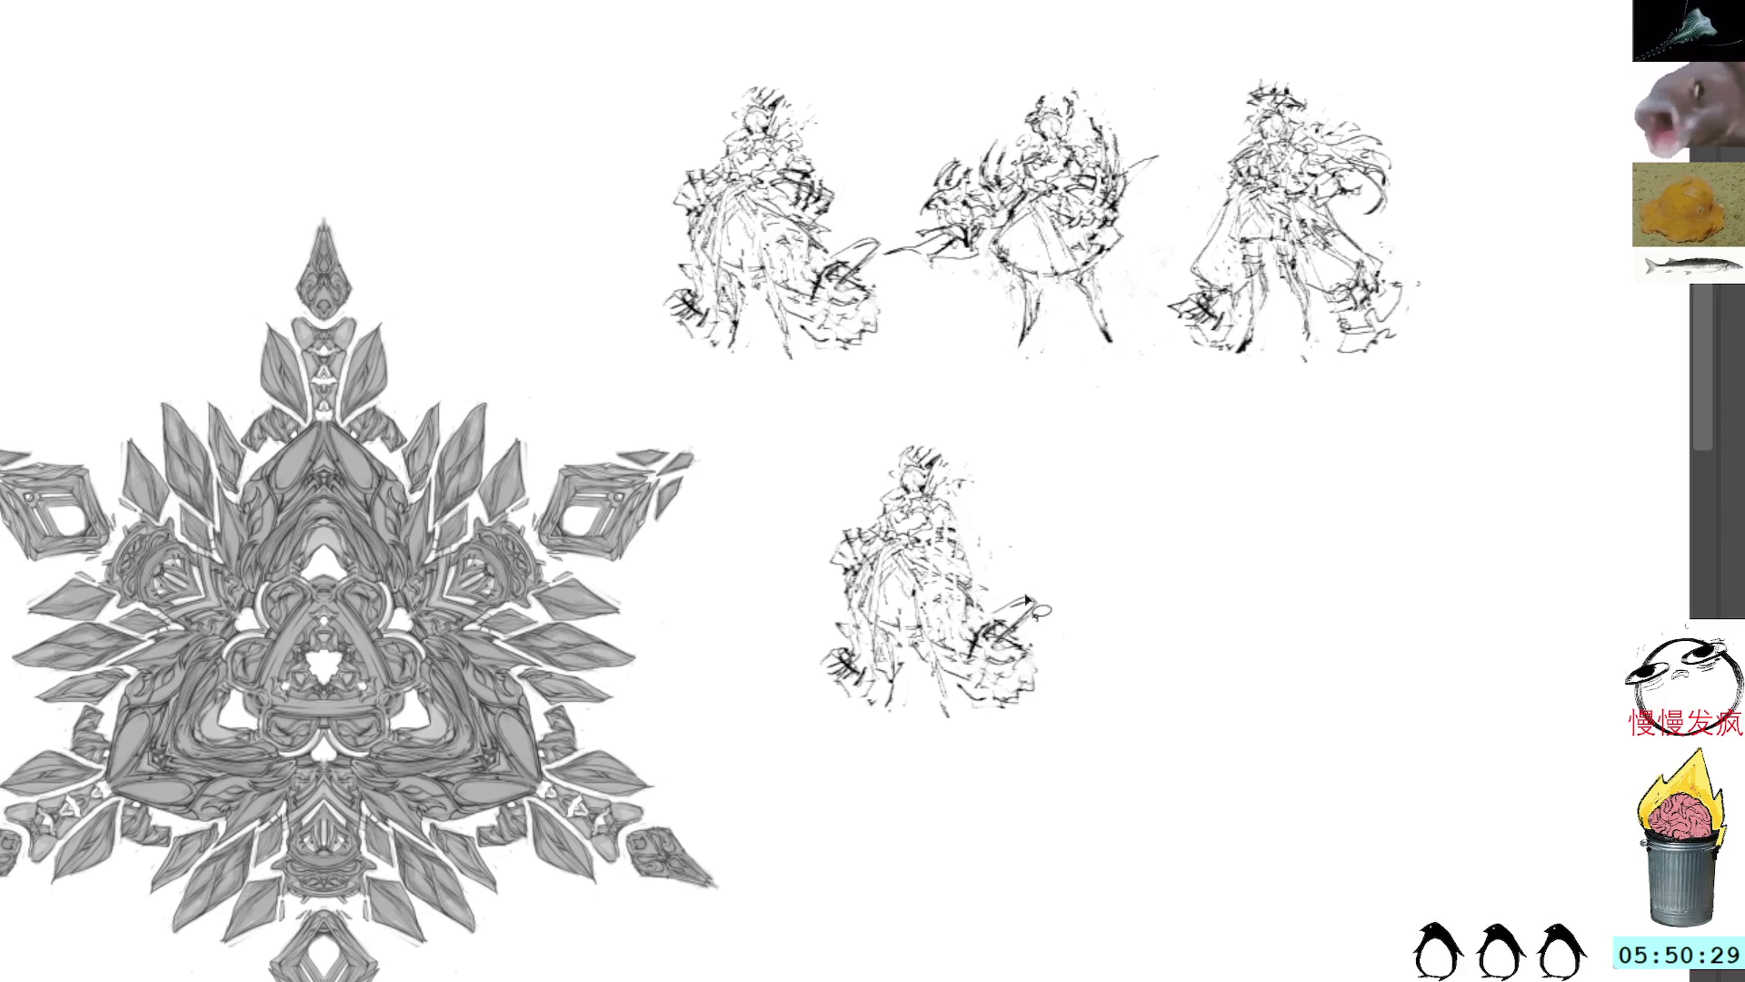
left_click_drag(1063, 601, 1005, 600)
key("ctrl+z")
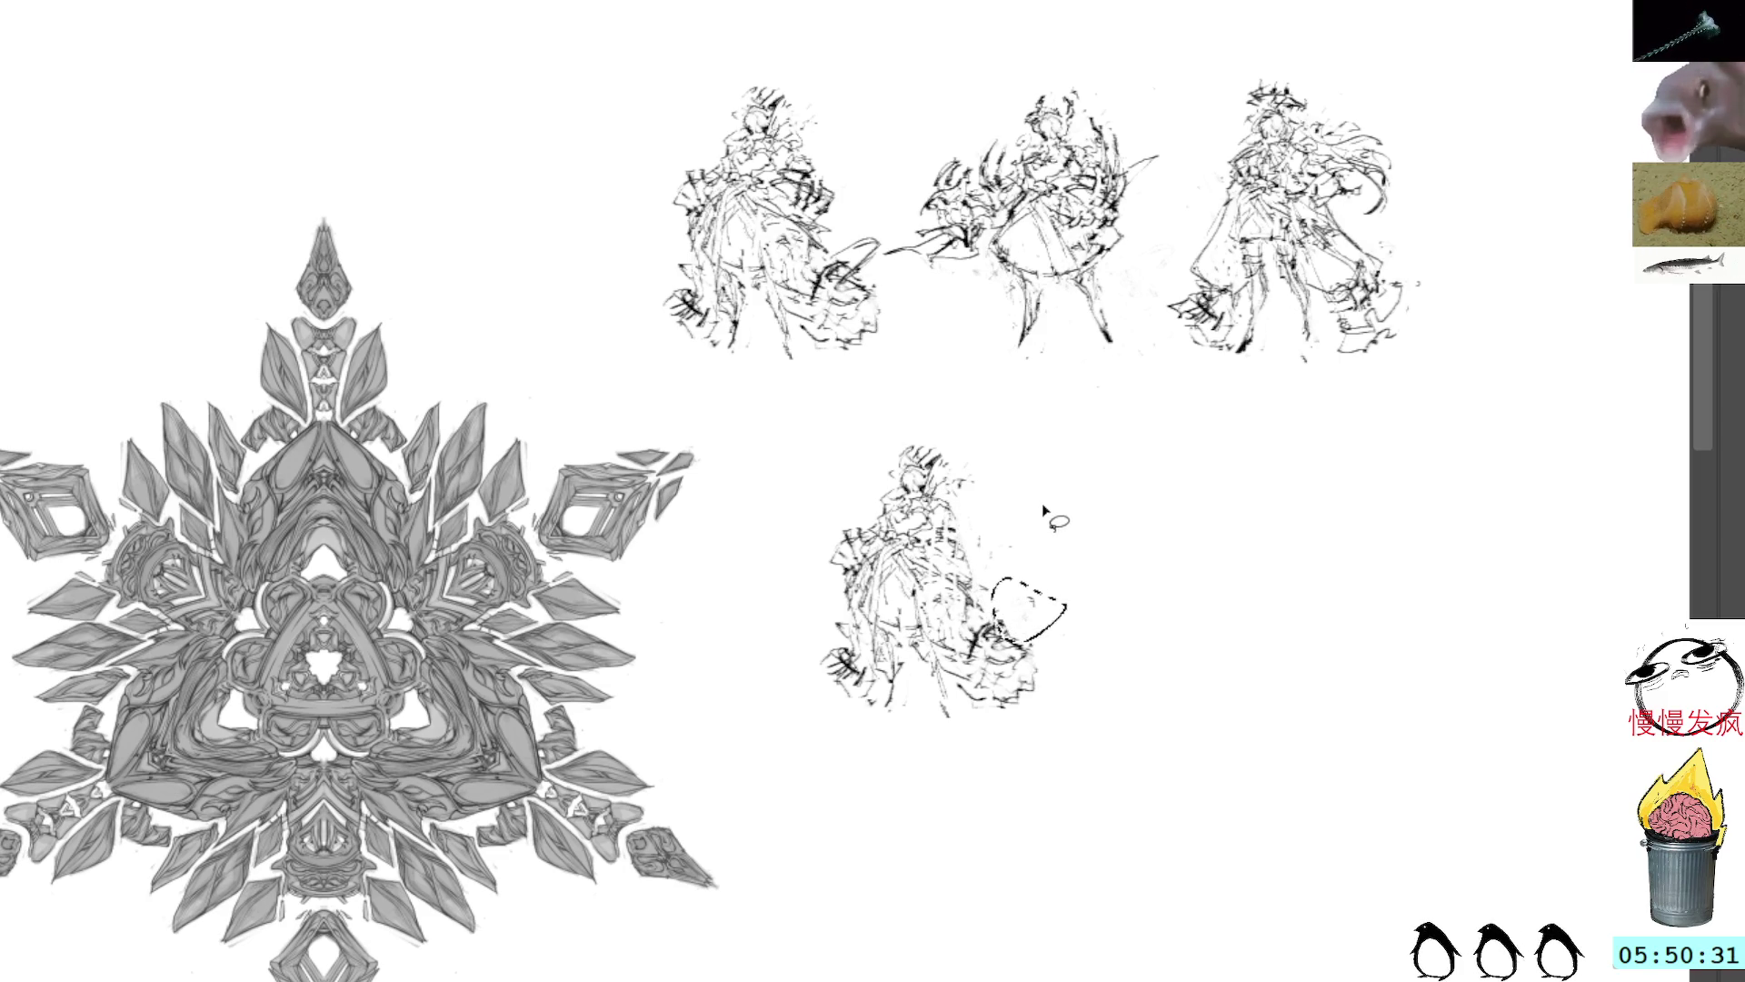